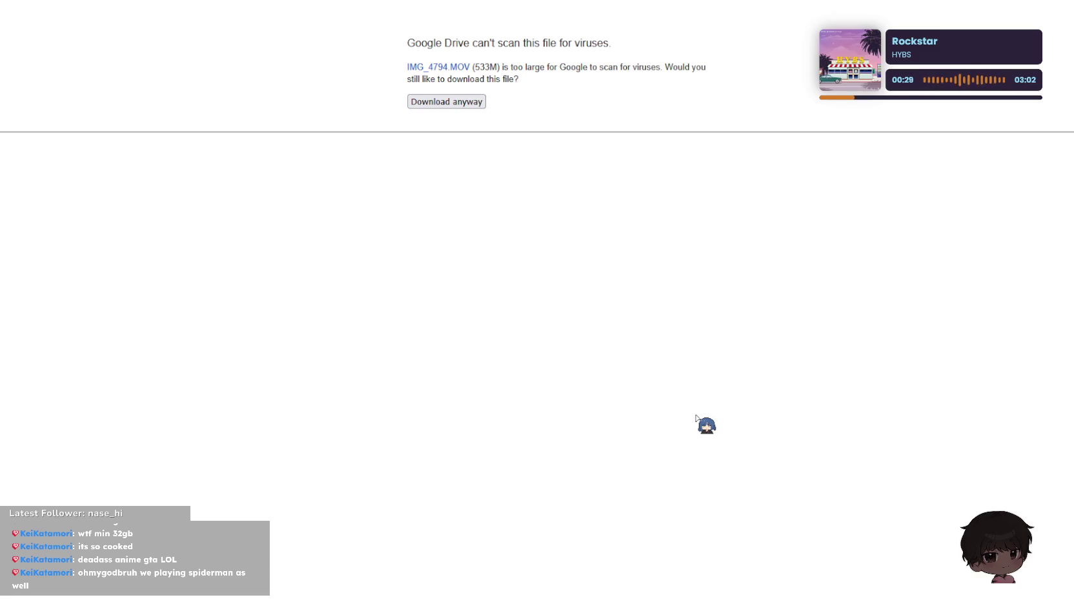
Step: Preview the JAKE.MP4 and .MOV setup videos in Drive, ending on the script document
{"action": "key", "text": "ctrl+w"}
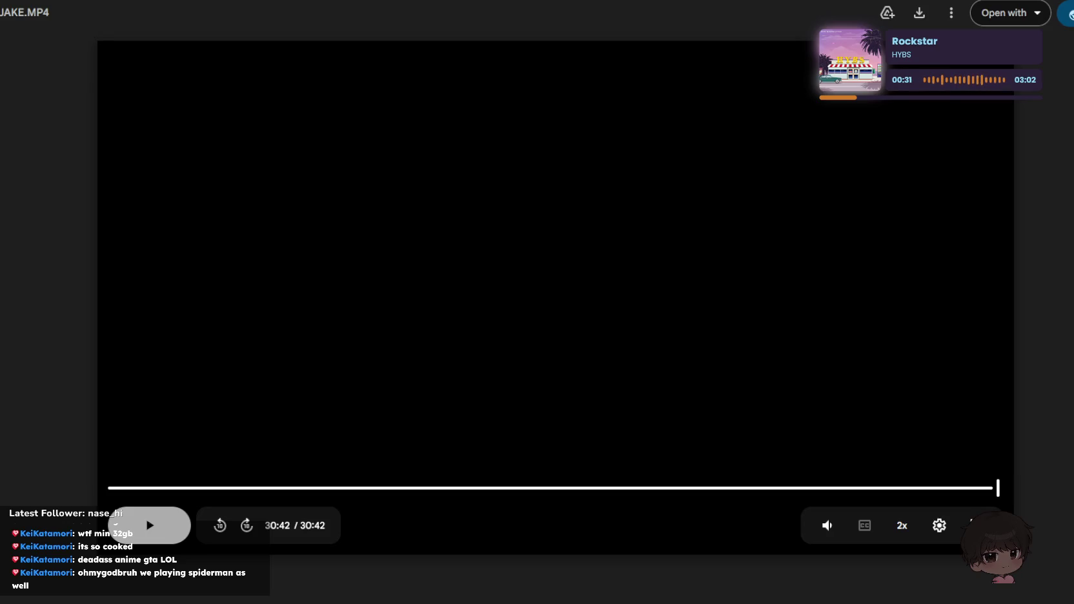
{"action": "left_click", "coordinate": [920, 12]}
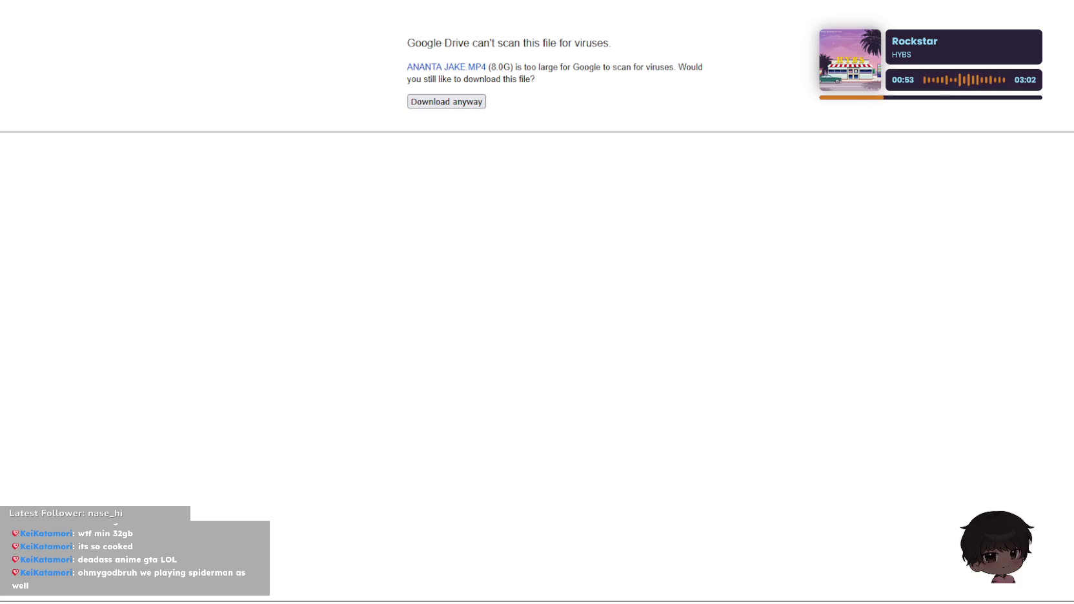
{"action": "key", "text": "ctrl+shift+Tab"}
{"action": "key", "text": "ctrl+shift+Tab"}
{"action": "key", "text": "ctrl+shift+Tab"}
{"action": "key", "text": "ctrl+Tab"}
{"action": "key", "text": "ctrl+shift+Tab"}
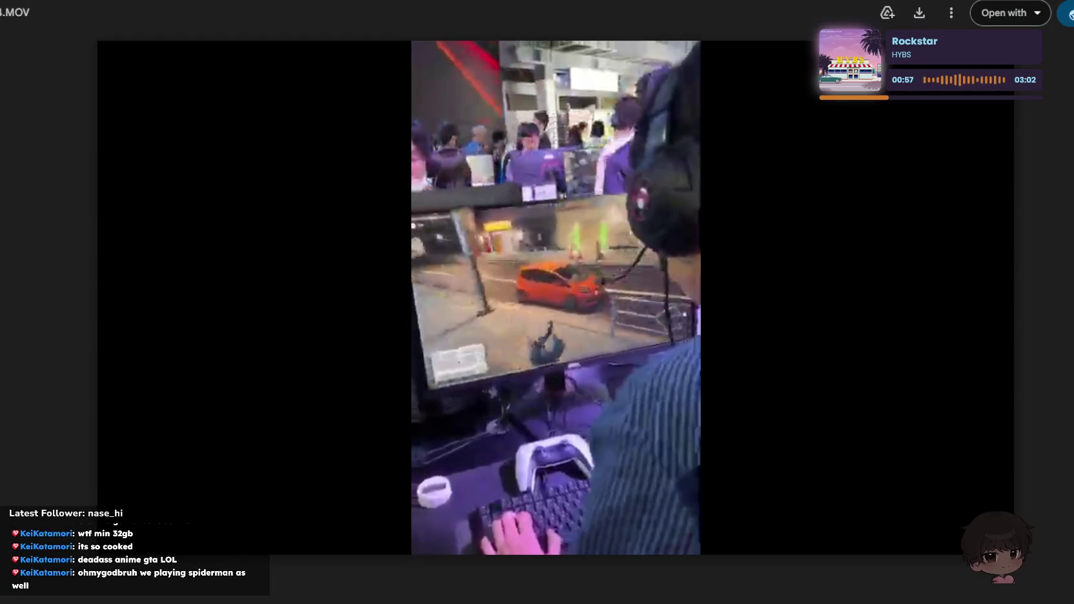
{"action": "key", "text": "ctrl+shift+Tab"}
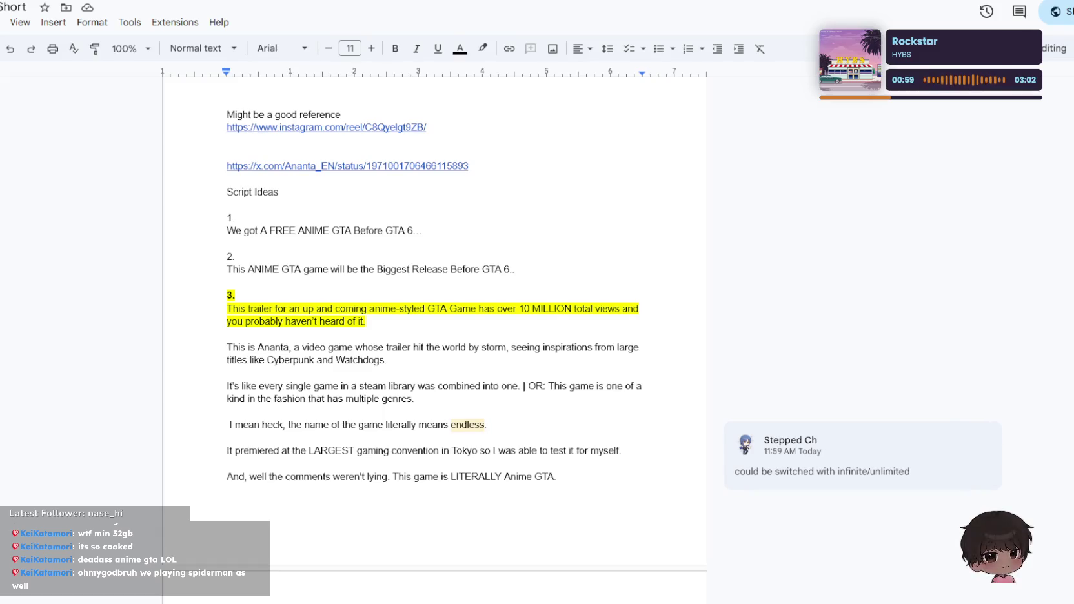
{"action": "key", "text": "ctrl+shift+Tab"}
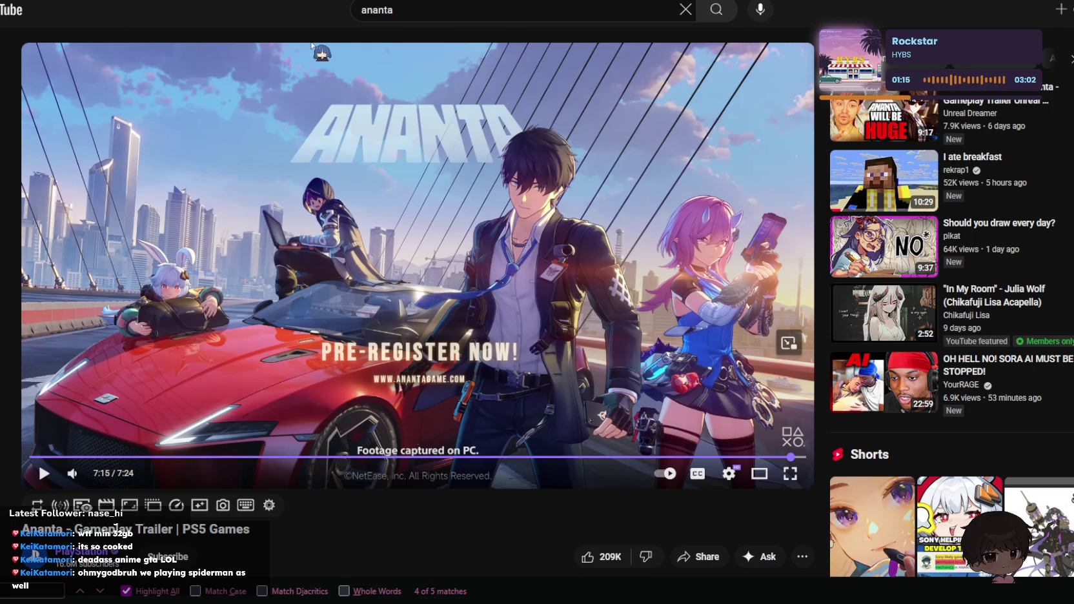
Step: Return to the YouTube home feed and open the anime Lights Out video
{"action": "key", "text": "alt+Left"}
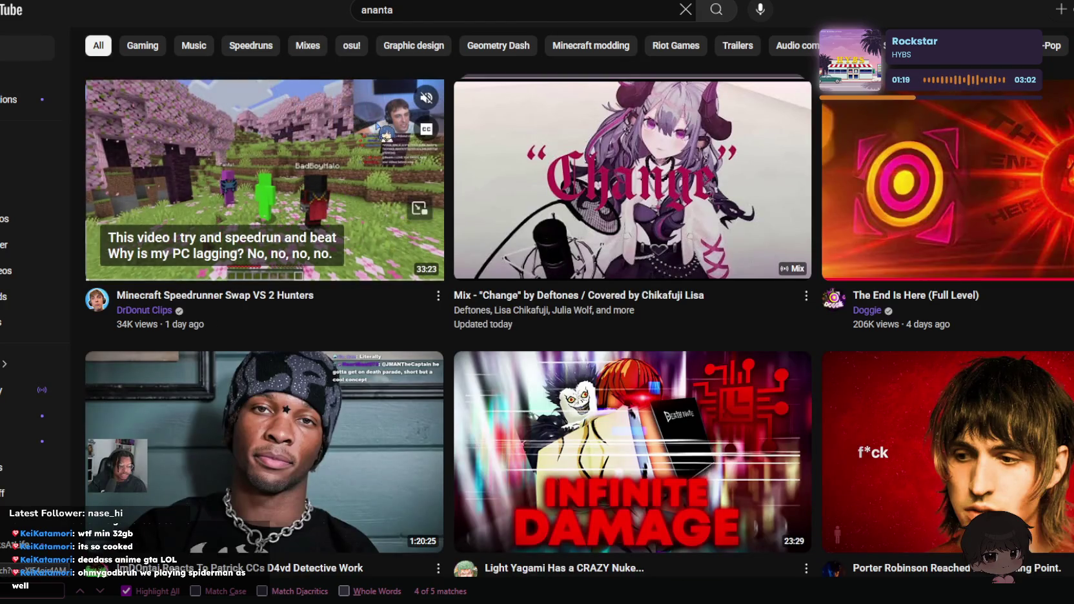
{"action": "scroll", "coordinate": [386, 136], "scroll_direction": "down", "scroll_amount": 1}
{"action": "scroll", "coordinate": [386, 137], "scroll_direction": "down", "scroll_amount": 1}
{"action": "scroll", "coordinate": [387, 139], "scroll_direction": "down", "scroll_amount": 2}
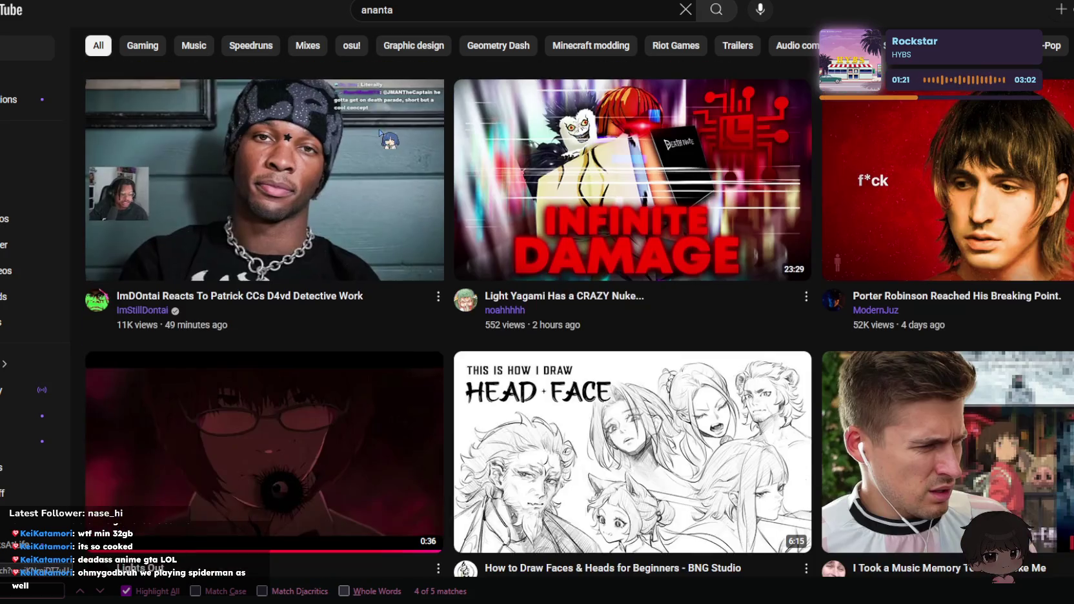
{"action": "scroll", "coordinate": [380, 132], "scroll_direction": "down", "scroll_amount": 1}
{"action": "scroll", "coordinate": [379, 131], "scroll_direction": "down", "scroll_amount": 2}
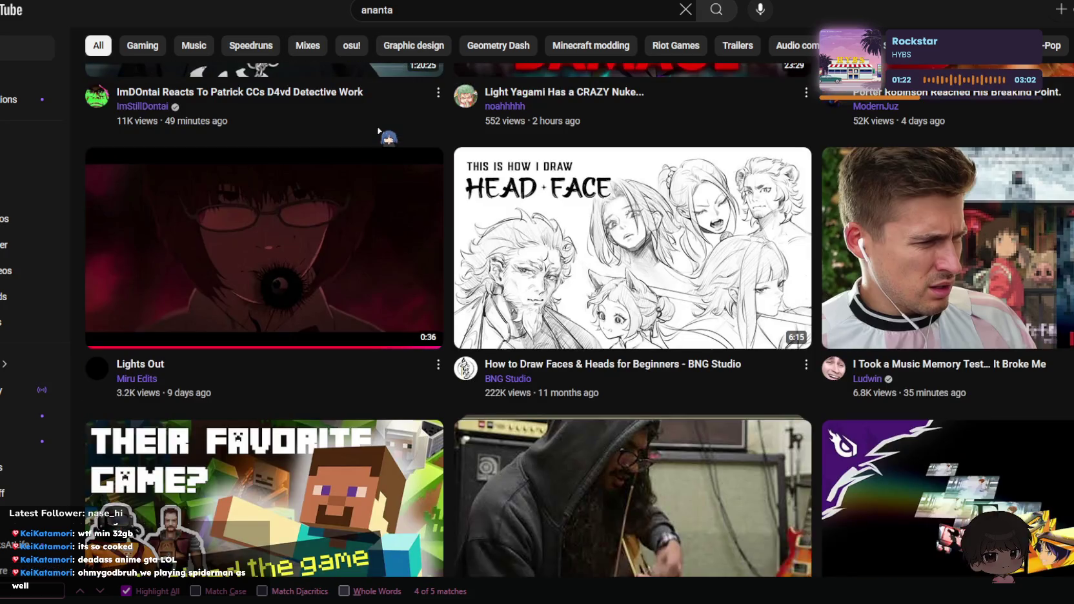
{"action": "left_click", "coordinate": [240, 227]}
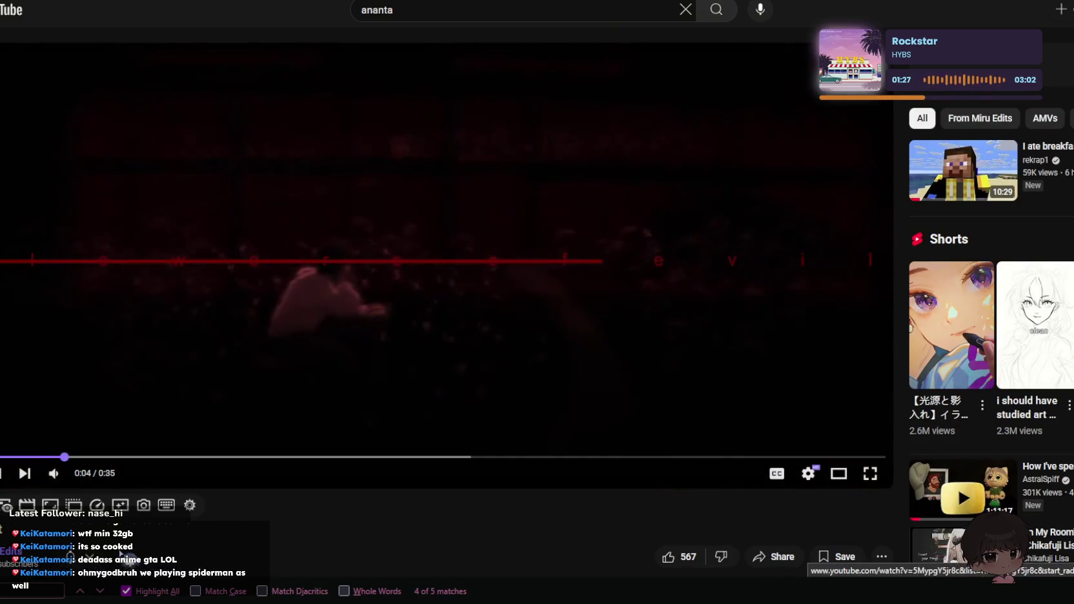
Step: Restart Lights Out from 0:00 and watch it at 2x speed, pausing on scenes
{"action": "left_click_drag", "start_coordinate": [65, 457], "coordinate": [12, 457]}
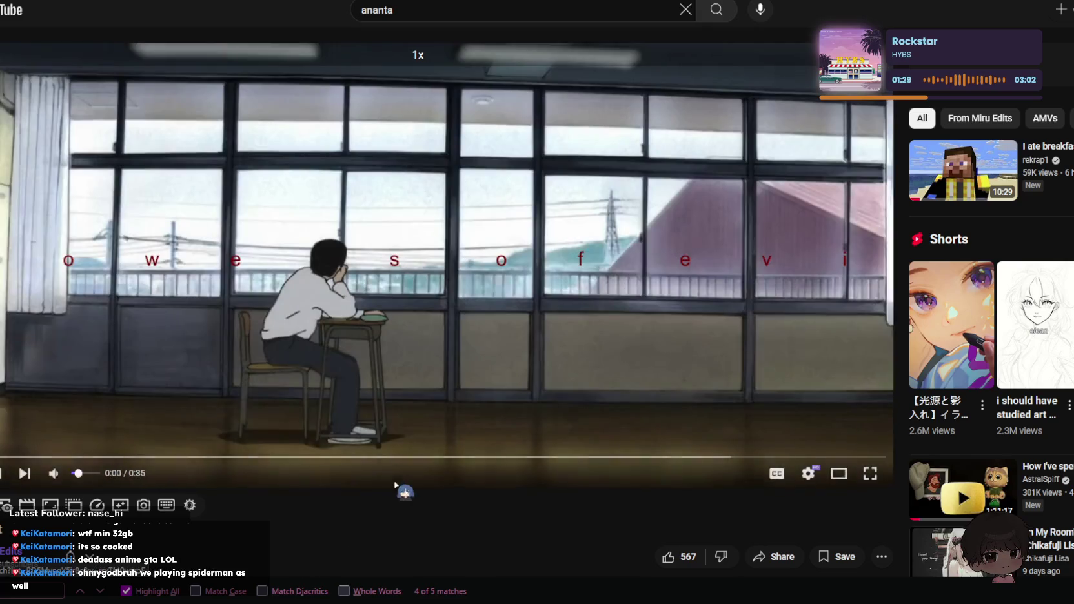
{"action": "scroll", "coordinate": [98, 506], "scroll_direction": "down", "scroll_amount": 6}
{"action": "scroll", "coordinate": [98, 505], "scroll_direction": "down", "scroll_amount": 3}
{"action": "scroll", "coordinate": [98, 506], "scroll_direction": "up", "scroll_amount": 3}
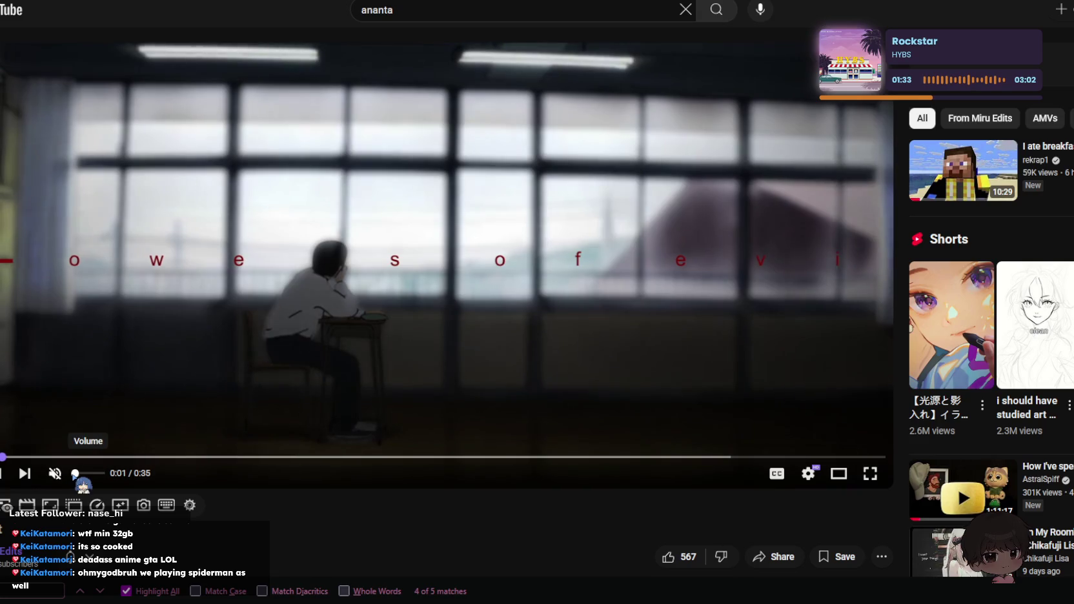
{"action": "left_click", "coordinate": [258, 398]}
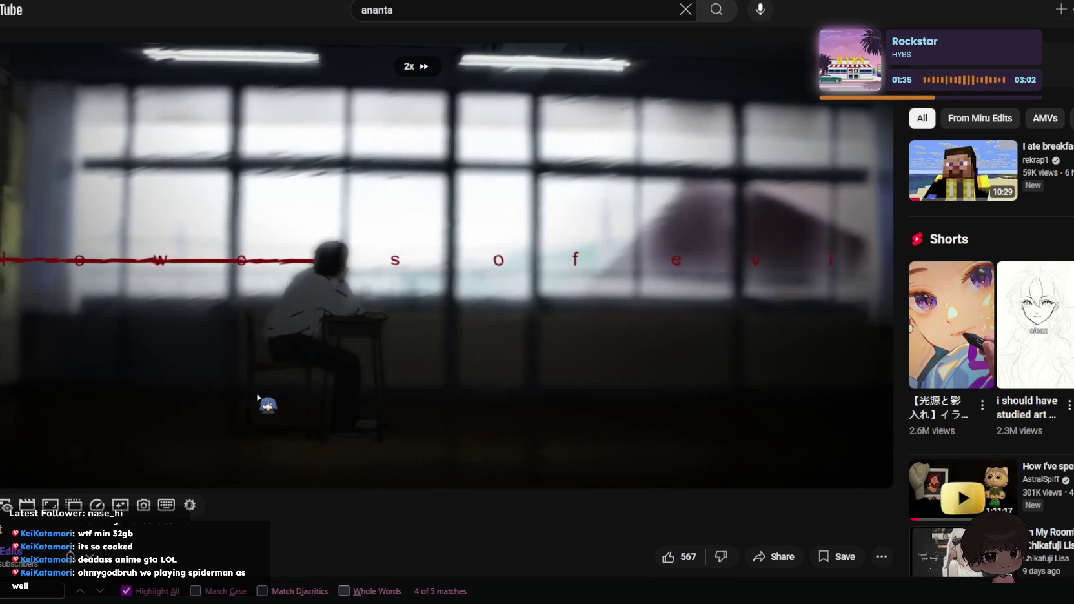
{"action": "key", "text": "Left"}
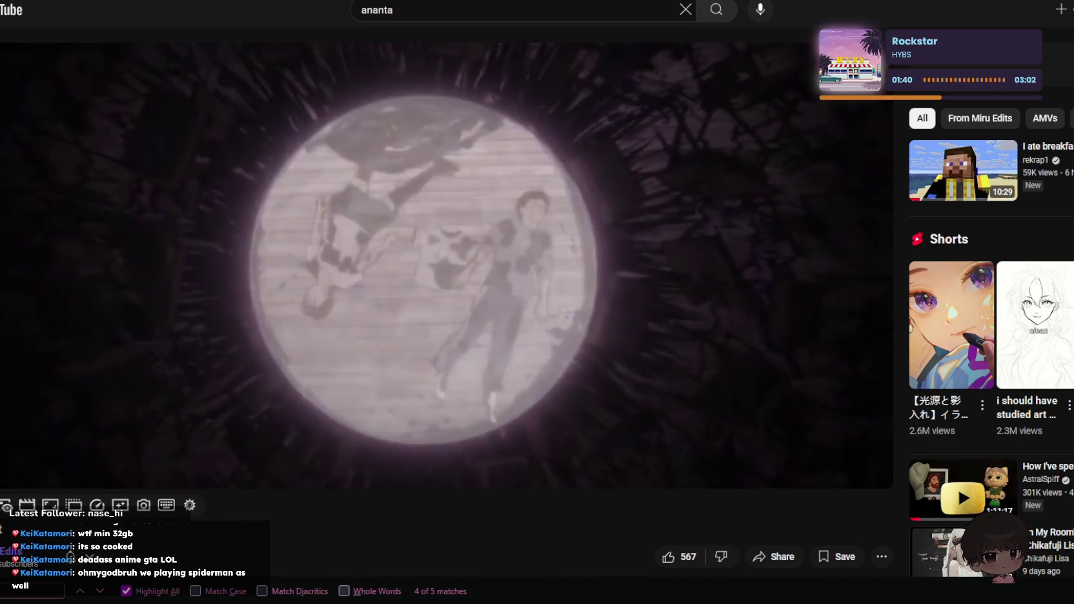
{"action": "left_click", "coordinate": [414, 291]}
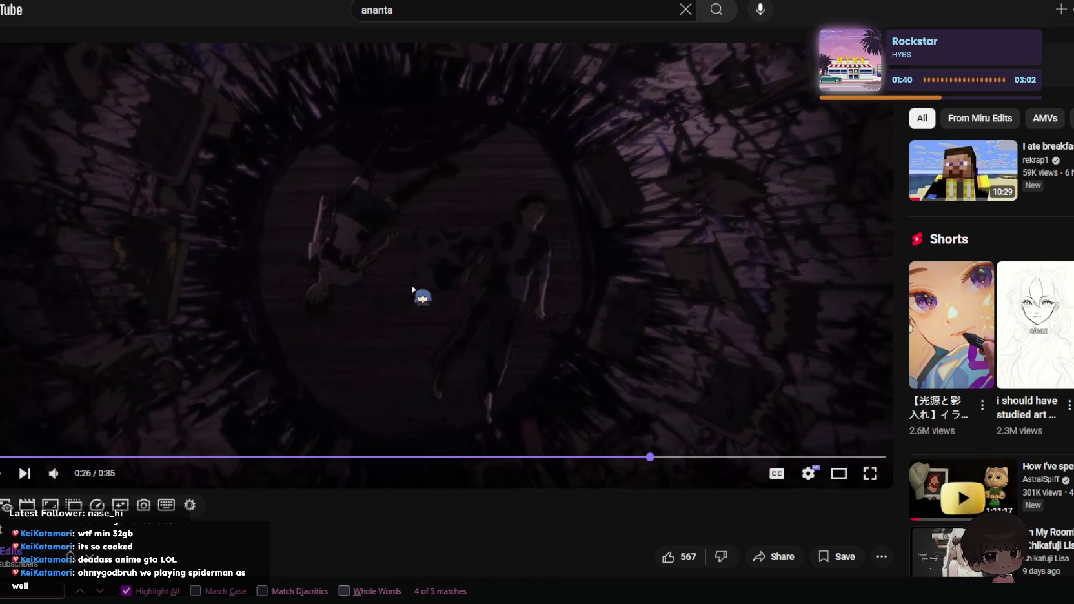
{"action": "left_click_drag", "start_coordinate": [408, 292], "coordinate": [405, 294]}
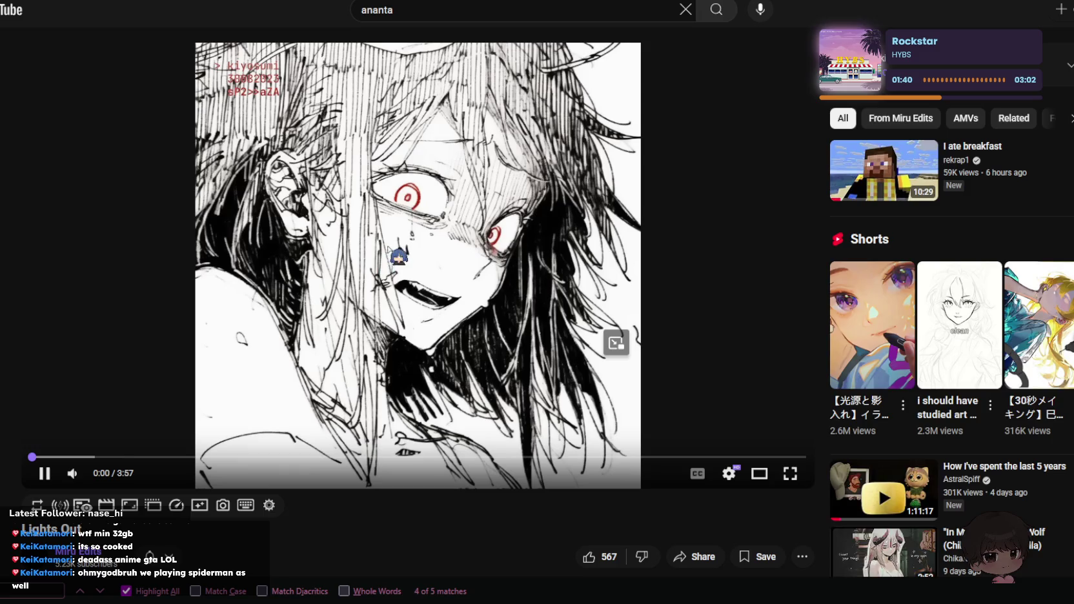
{"action": "left_click", "coordinate": [388, 250]}
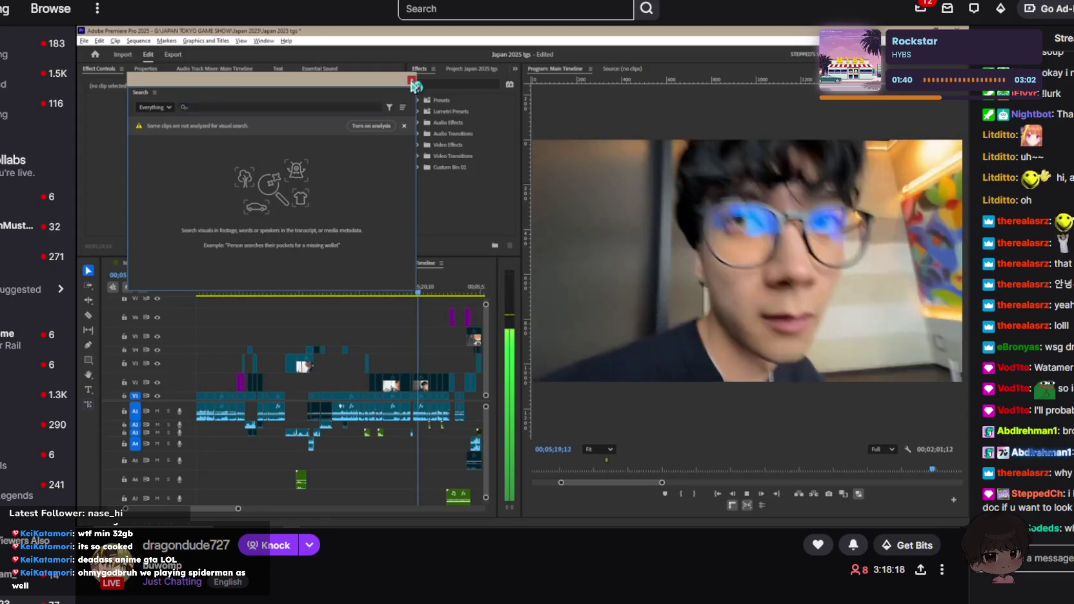
Step: Type a chat message in the Twitch stream, correct its ending and send it
{"action": "type", "text": "ee"}
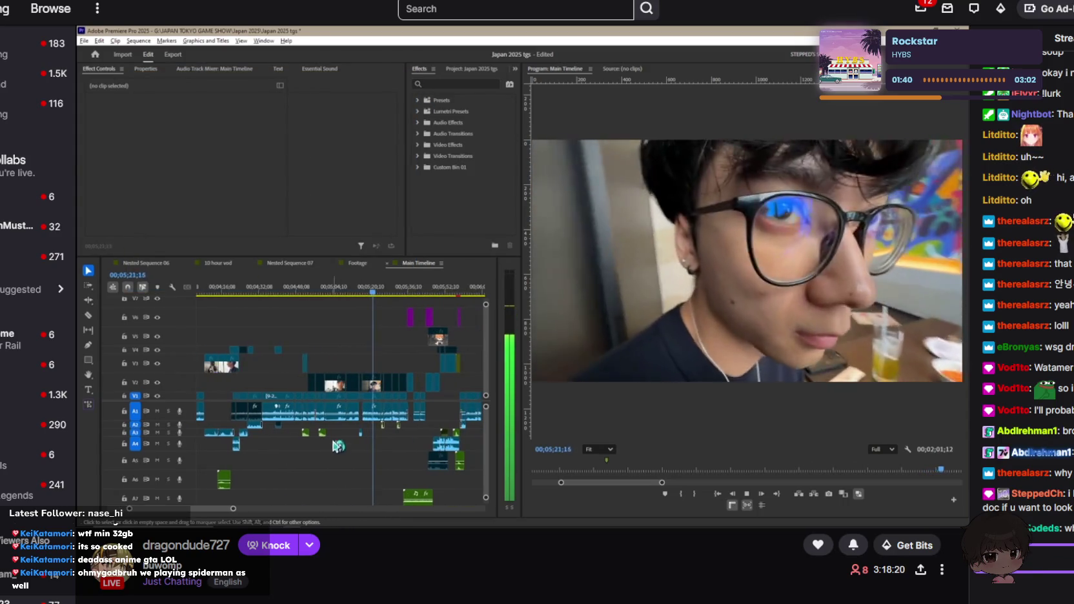
{"action": "type", "text": "to leave"}
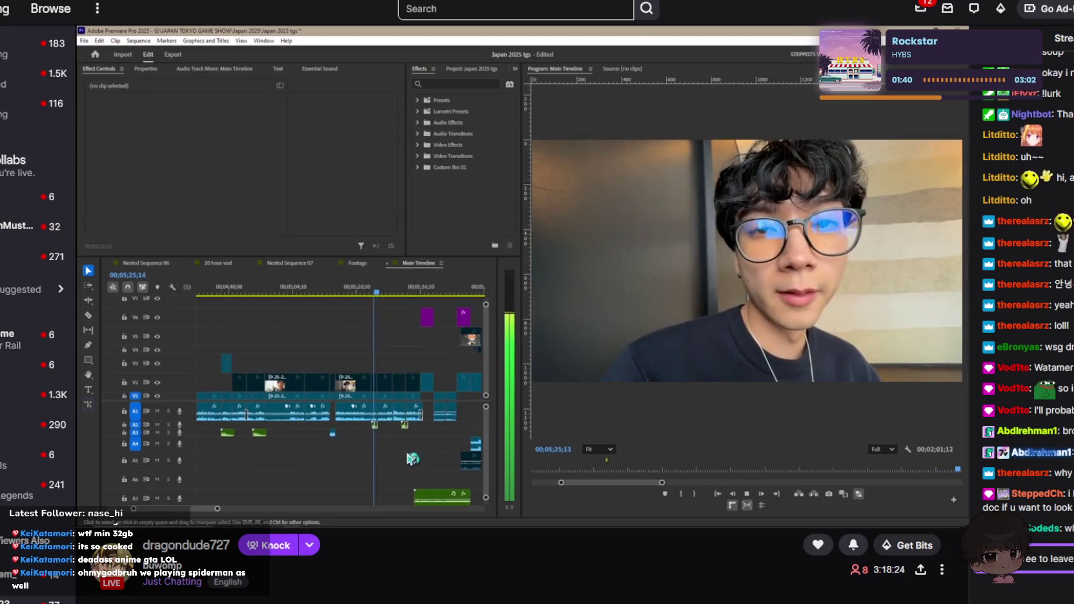
{"action": "type", "text": " ever i"}
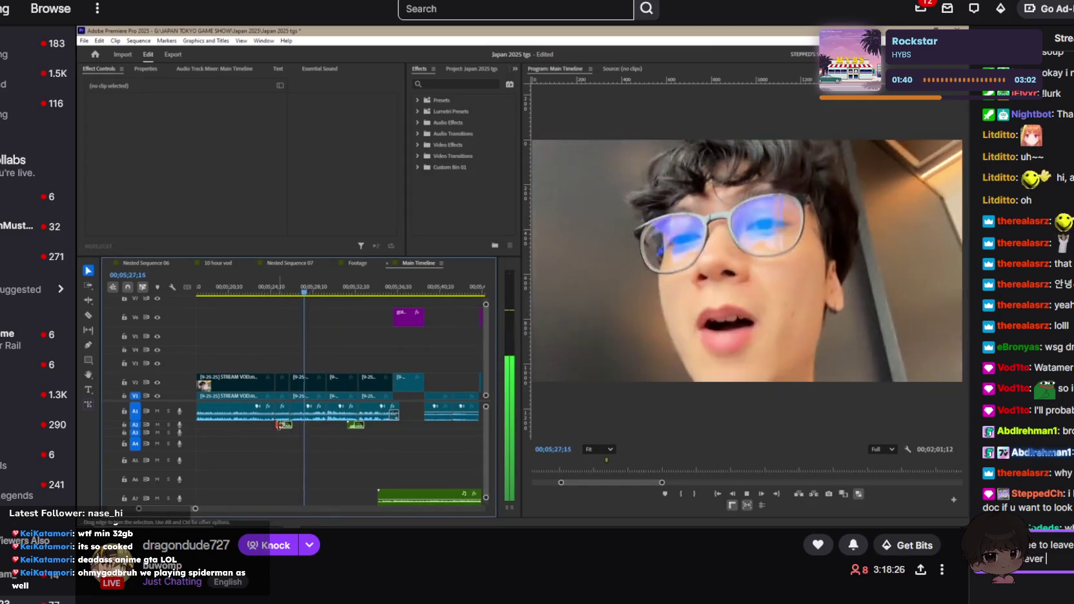
{"action": "type", "text": "ll be w"}
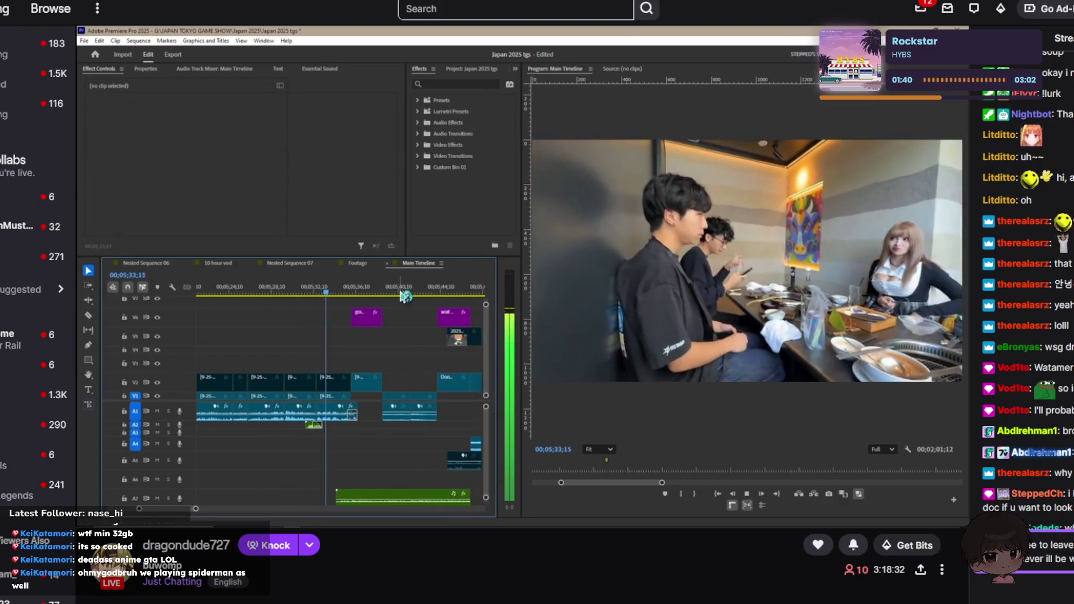
{"action": "key", "text": "BackSpace"}
{"action": "key", "text": "BackSpace"}
{"action": "key", "text": "BackSpace"}
{"action": "key", "text": "BackSpace"}
{"action": "key", "text": "BackSpace"}
{"action": "key", "text": "BackSpace"}
{"action": "type", "text": "ava"}
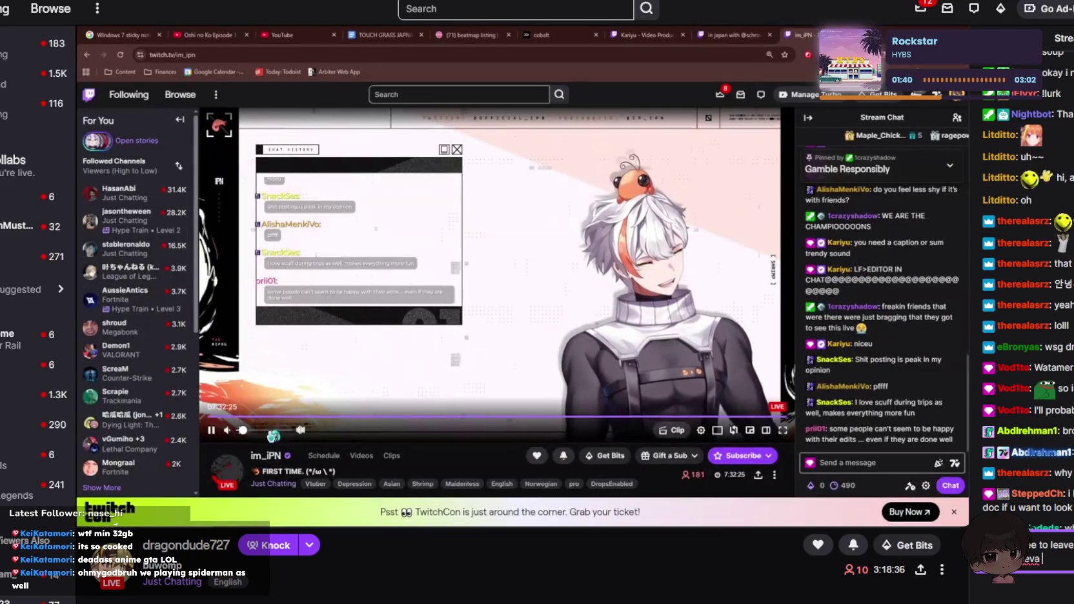
{"action": "key", "text": "BackSpace"}
{"action": "key", "text": "BackSpace"}
{"action": "key", "text": "BackSpace"}
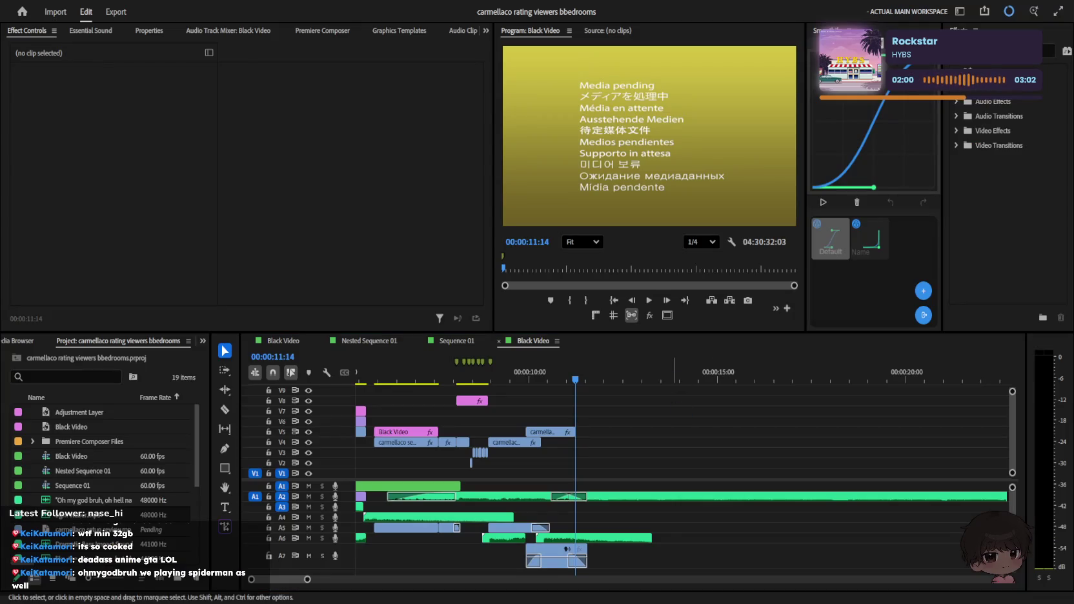
Step: Zoom the timeline out to the whole intro sequence and put the playhead at its start
{"action": "left_click", "coordinate": [419, 390]}
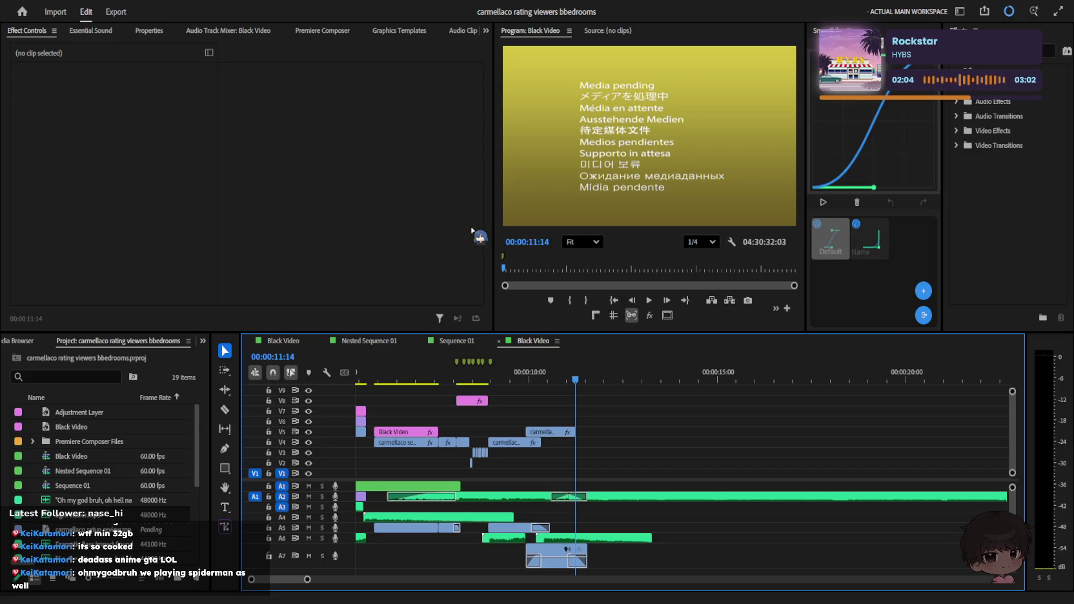
{"action": "key", "text": "minus"}
{"action": "key", "text": "Home"}
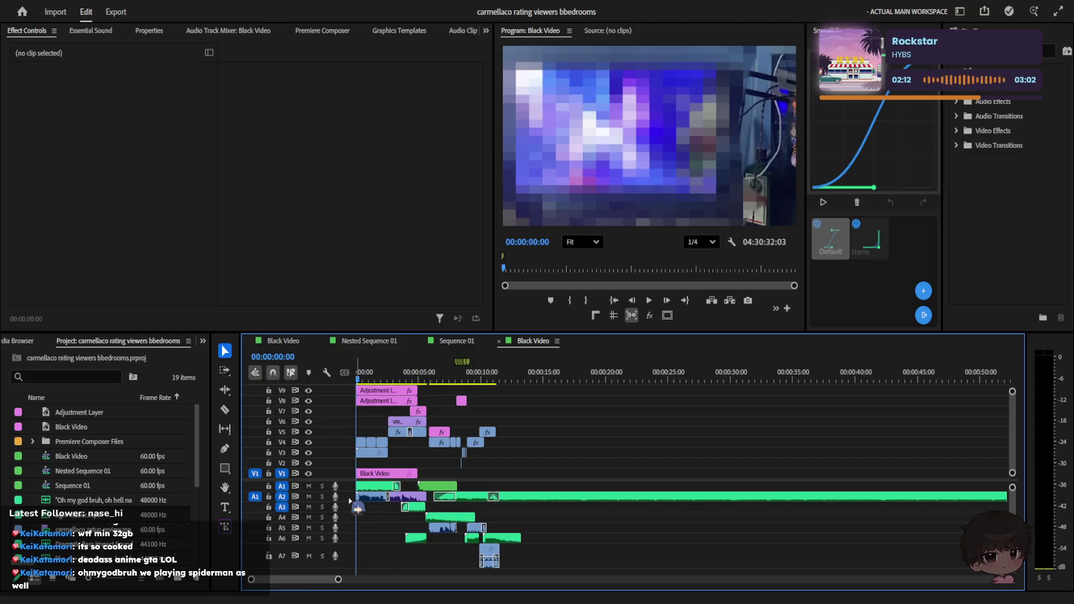
Step: Play short stretches of the intro zoomed in and select the viewers clip with its audio
{"action": "key", "text": "space"}
{"action": "key", "text": "="}
{"action": "key", "text": "space"}
{"action": "key", "text": "space"}
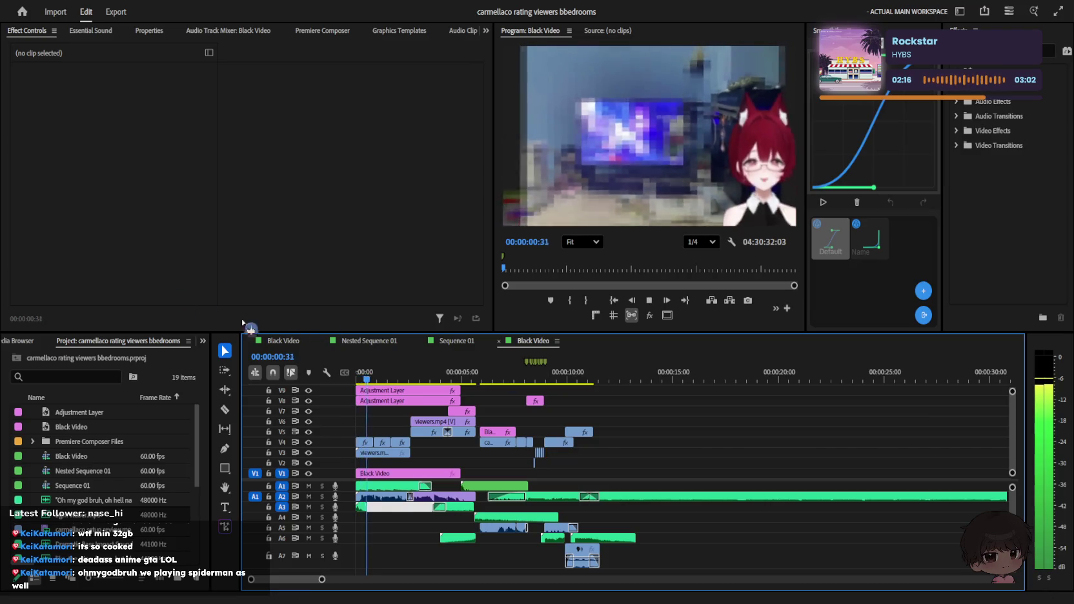
{"action": "key", "text": "space"}
{"action": "left_click", "coordinate": [387, 497]}
{"action": "scroll", "coordinate": [180, 220], "scroll_direction": "down", "scroll_amount": 5}
{"action": "scroll", "coordinate": [173, 230], "scroll_direction": "down", "scroll_amount": 3}
{"action": "scroll", "coordinate": [155, 206], "scroll_direction": "down", "scroll_amount": 3}
{"action": "key", "text": "space"}
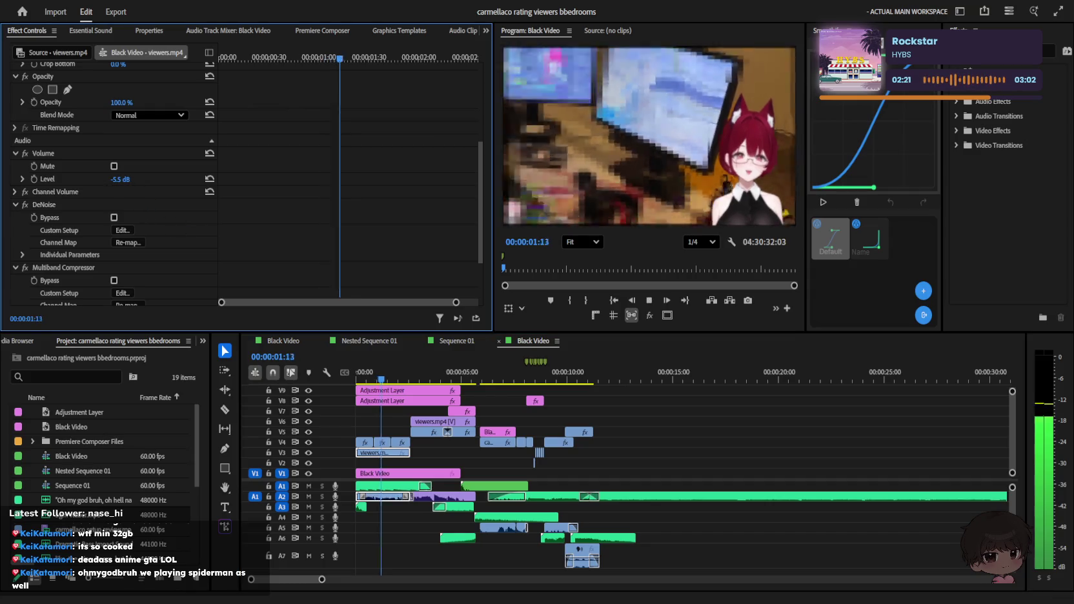
Step: Replay the intro from the start, zoomed in, and select the A2 music clips
{"action": "left_click", "coordinate": [294, 363]}
{"action": "key", "text": "Home"}
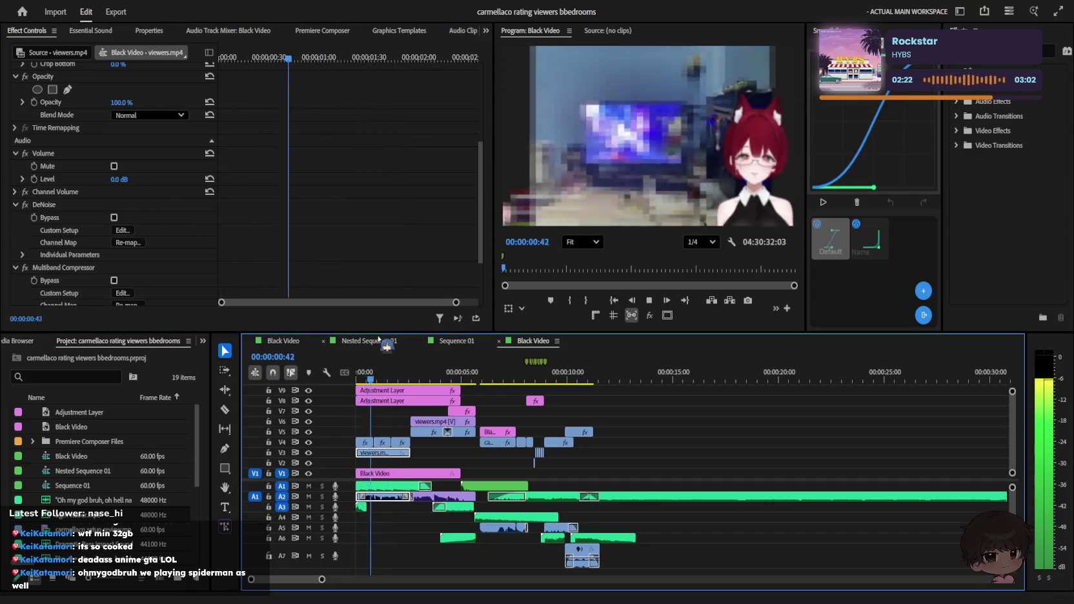
{"action": "key", "text": "="}
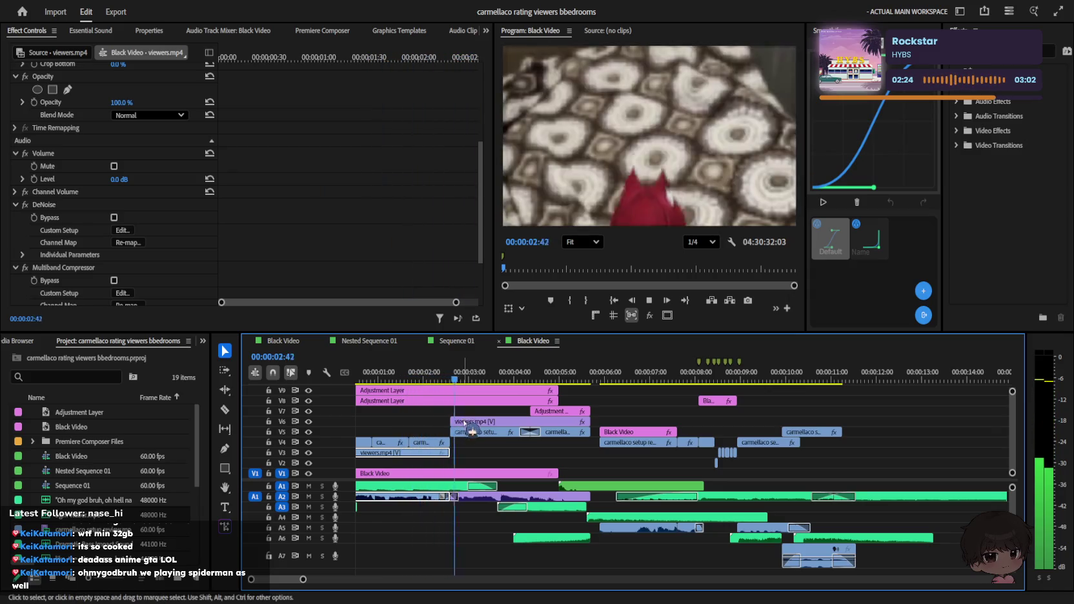
{"action": "key", "text": "="}
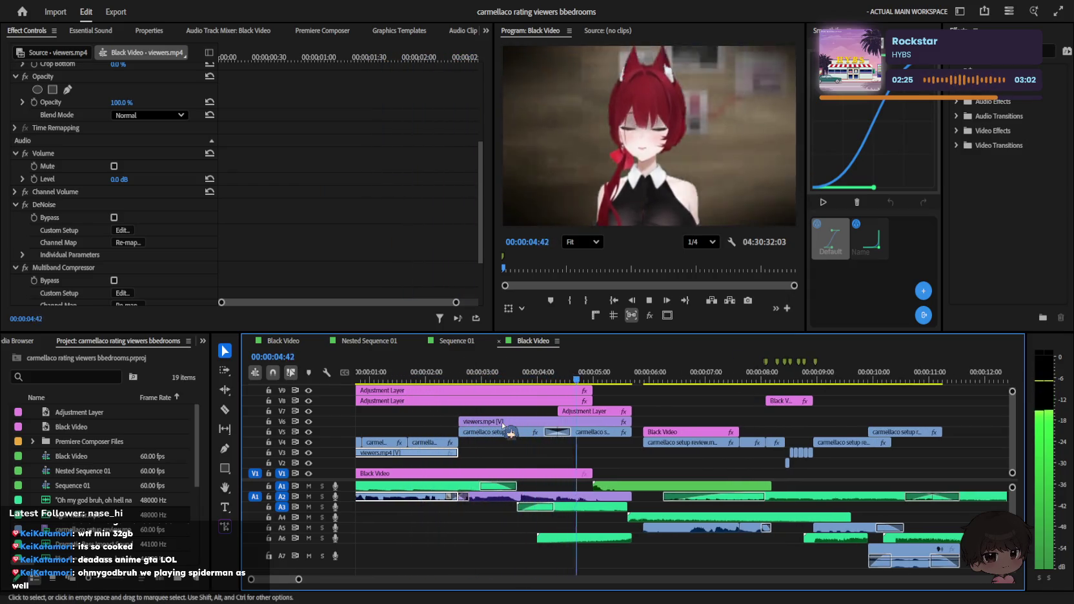
{"action": "key", "text": "-"}
{"action": "key", "text": "-"}
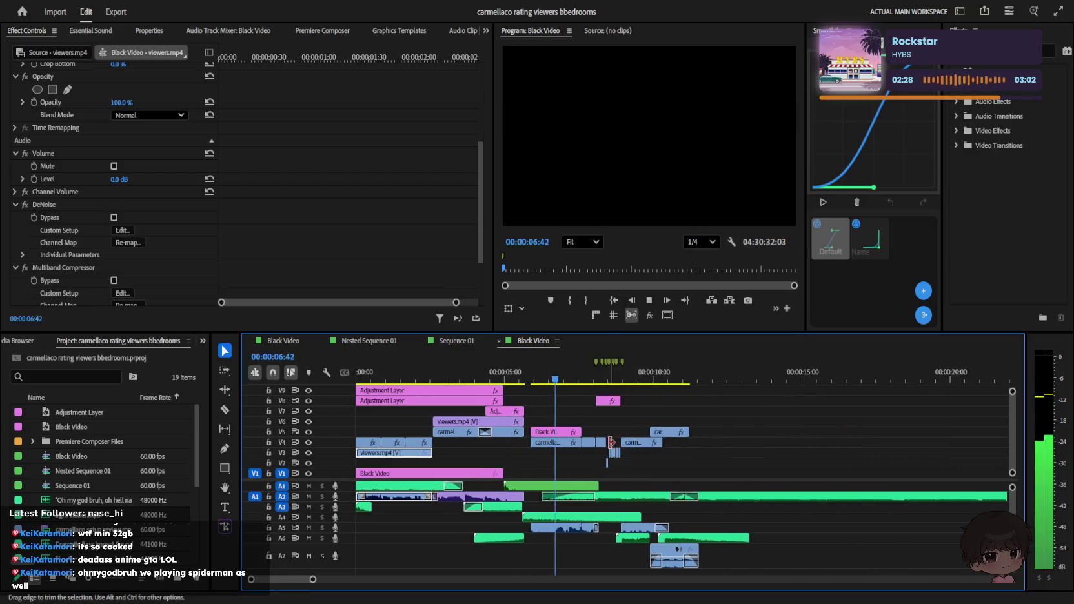
{"action": "left_click", "coordinate": [623, 497]}
{"action": "left_click_drag", "start_coordinate": [608, 469], "coordinate": [501, 504]}
{"action": "key", "text": "-"}
{"action": "key", "text": "="}
{"action": "key", "text": "="}
{"action": "key", "text": "="}
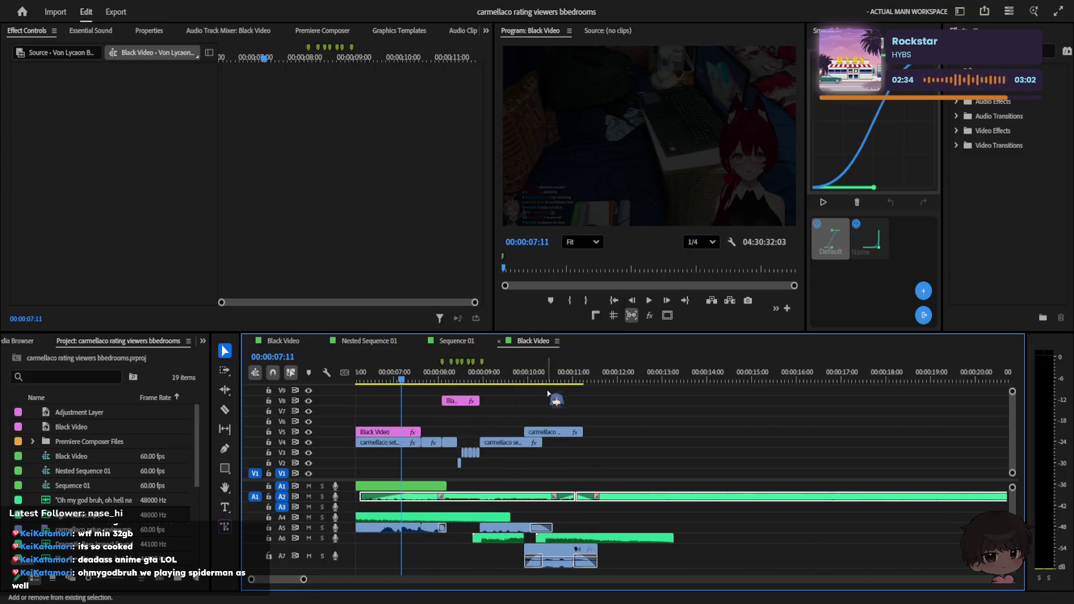
Step: Shift the later V4, V5, V8 clips and A5–A7 sounds slightly later, then review
{"action": "left_click_drag", "start_coordinate": [554, 390], "coordinate": [421, 467]}
{"action": "scroll", "coordinate": [521, 481], "scroll_direction": "up", "scroll_amount": 2}
{"action": "scroll", "coordinate": [521, 481], "scroll_direction": "up", "scroll_amount": 1}
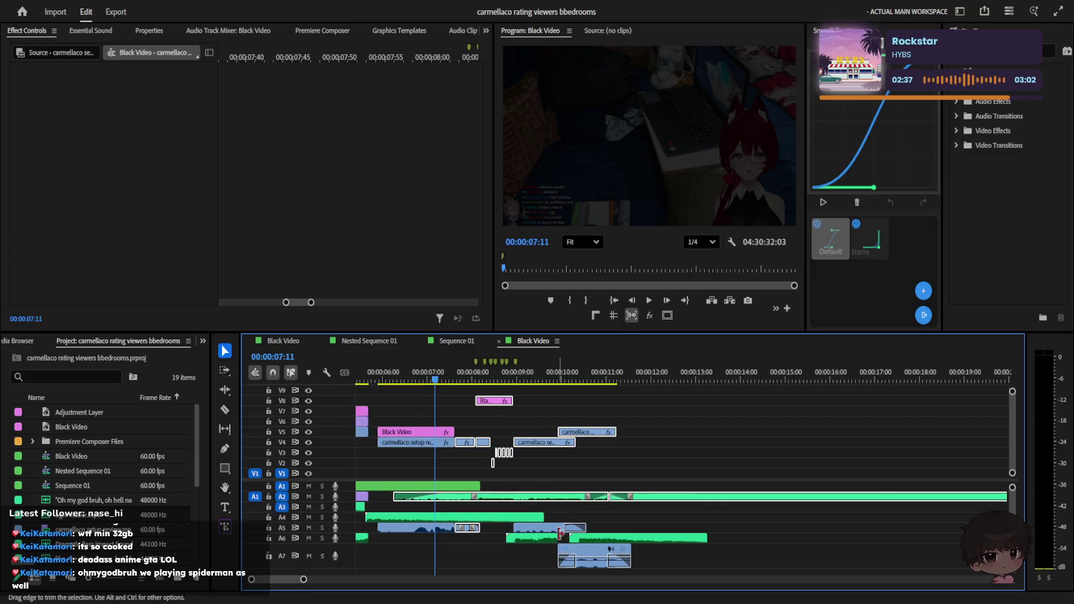
{"action": "scroll", "coordinate": [646, 529], "scroll_direction": "up", "scroll_amount": 2}
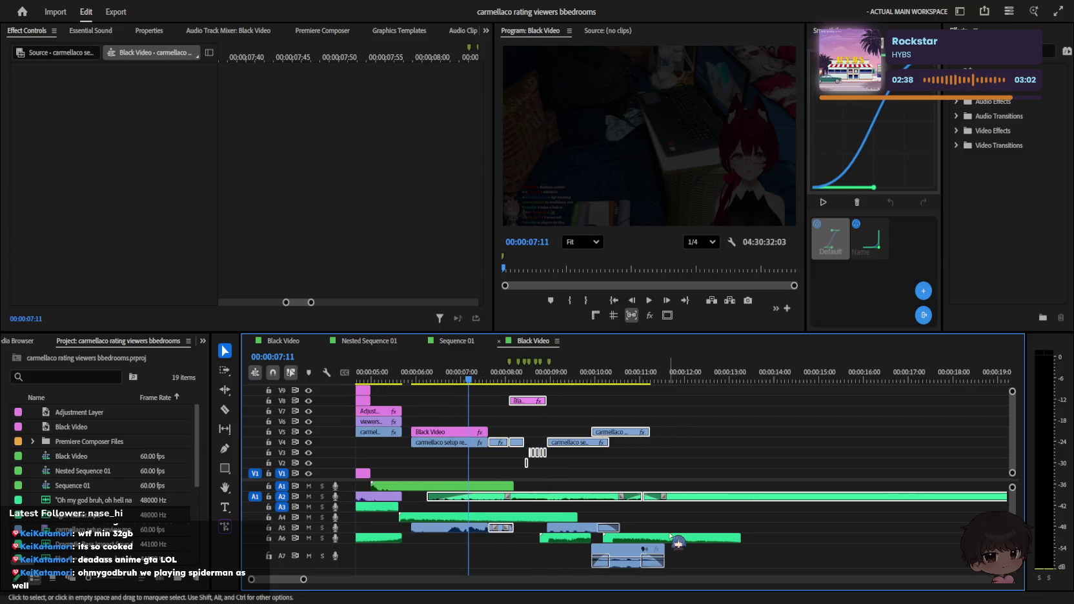
{"action": "left_click_drag", "start_coordinate": [663, 522], "coordinate": [584, 543]}
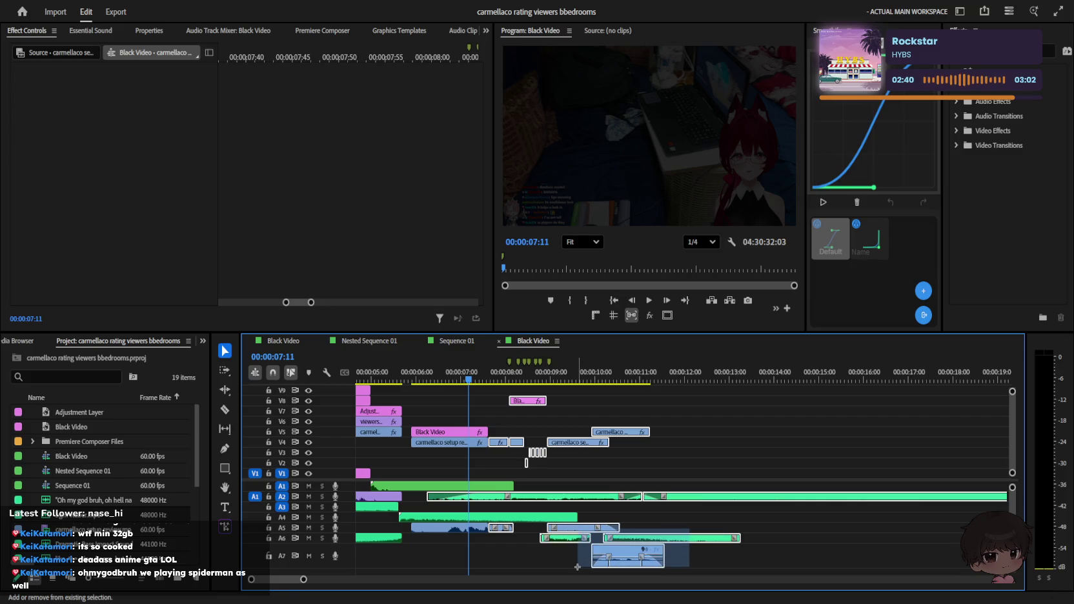
{"action": "scroll", "coordinate": [581, 491], "scroll_direction": "up", "scroll_amount": 3}
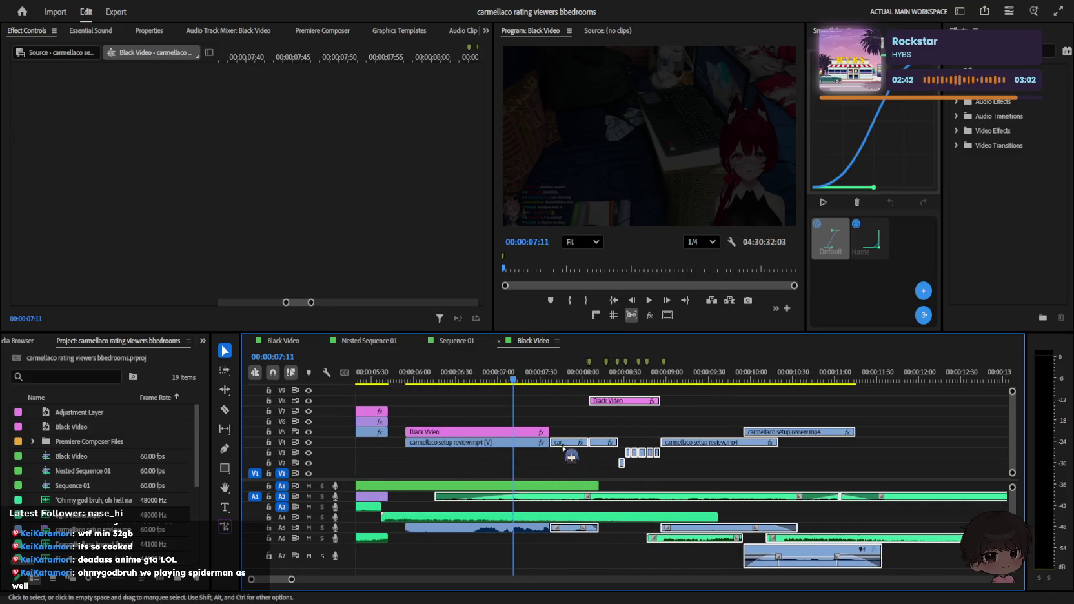
{"action": "left_click_drag", "start_coordinate": [577, 445], "coordinate": [585, 445]}
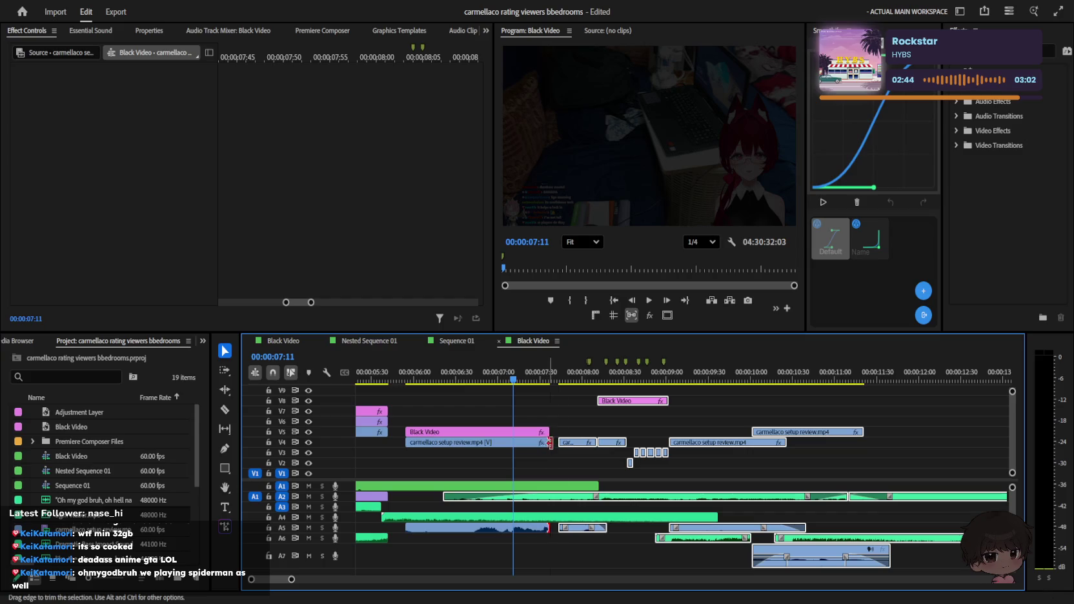
{"action": "key", "text": "space"}
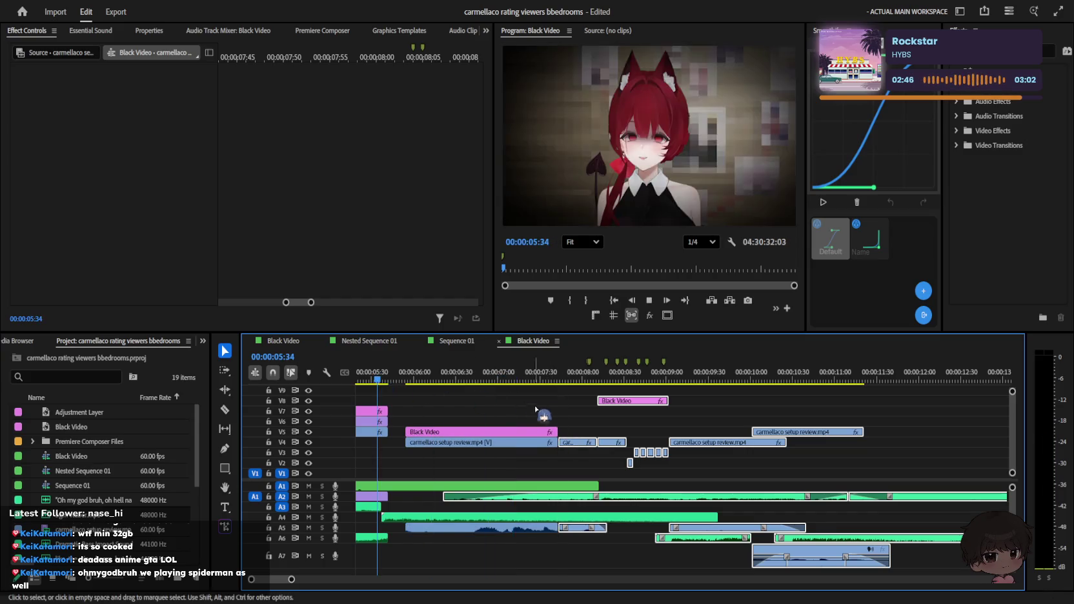
Step: Inspect the Black Video clip and the V8 gap around 00:00:07:56
{"action": "left_click", "coordinate": [708, 435]}
{"action": "left_click", "coordinate": [820, 397]}
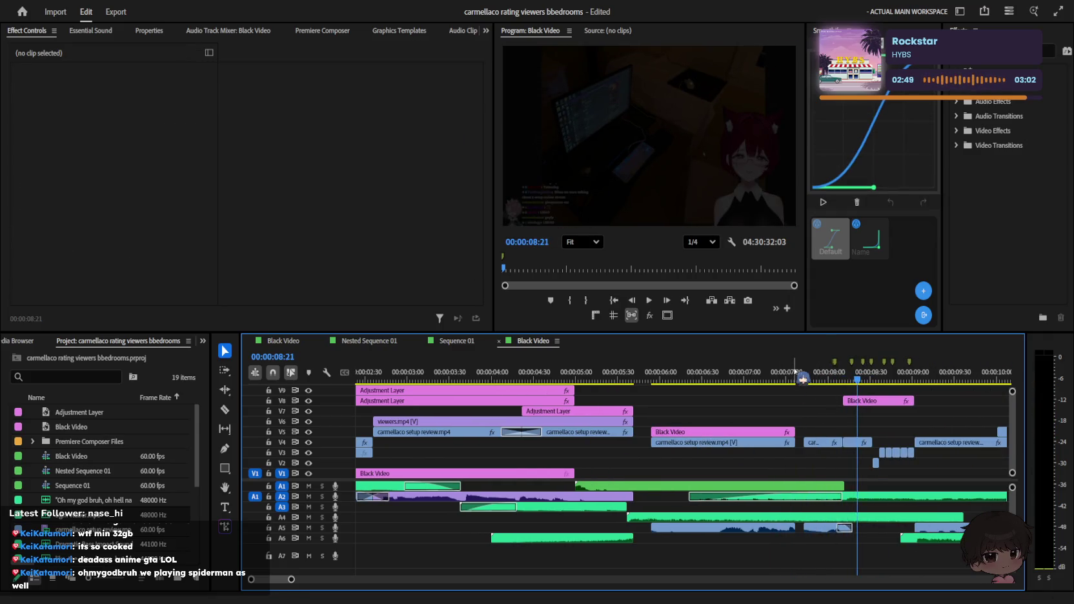
{"action": "left_click", "coordinate": [769, 381]}
{"action": "left_click_drag", "start_coordinate": [771, 382], "coordinate": [822, 381]}
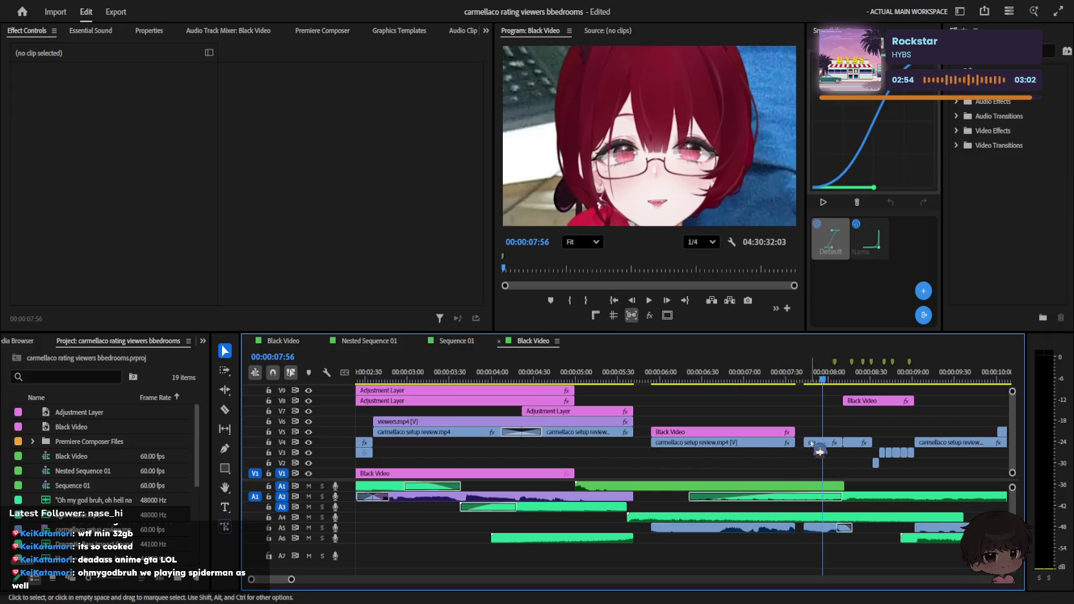
{"action": "left_click", "coordinate": [723, 431]}
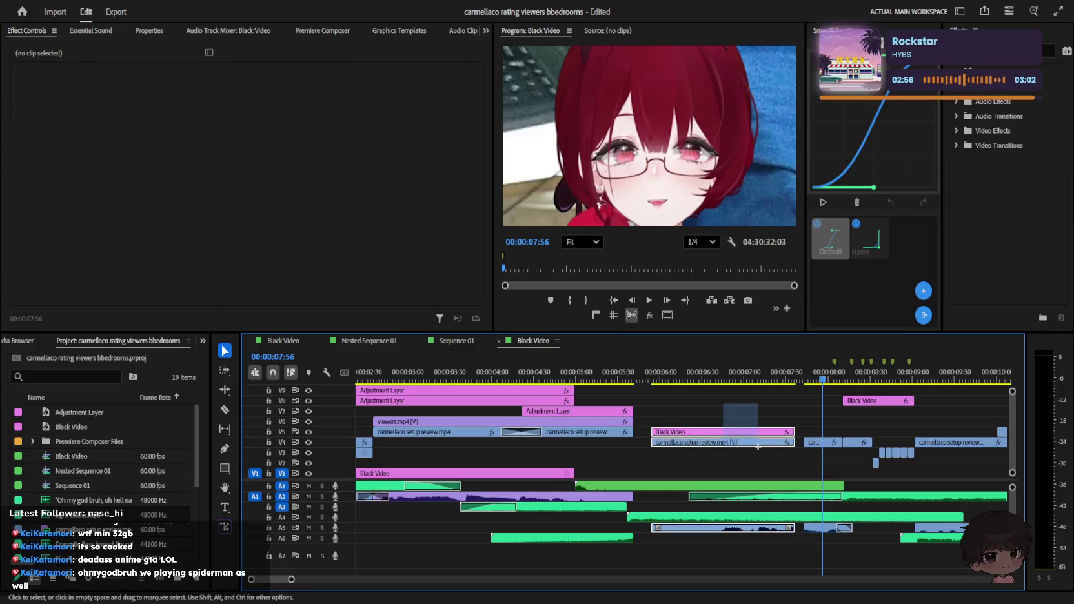
{"action": "left_click", "coordinate": [771, 401]}
{"action": "key", "text": "space"}
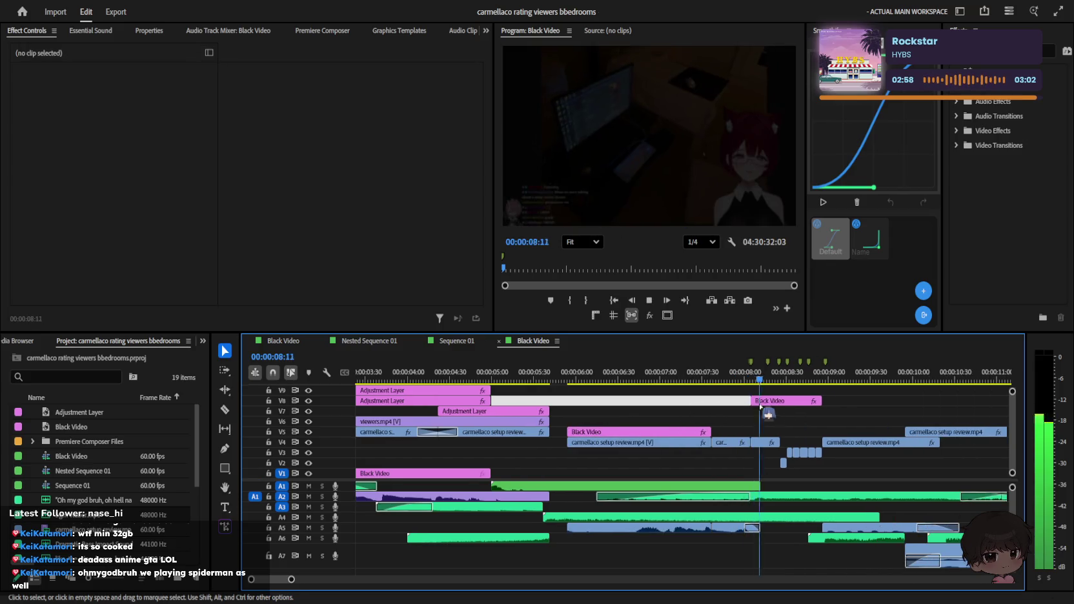
Step: Trim the start of the A2 music clip and check the Von Lycaon Battle Theme crossfade
{"action": "left_click_drag", "start_coordinate": [597, 496], "coordinate": [662, 499]}
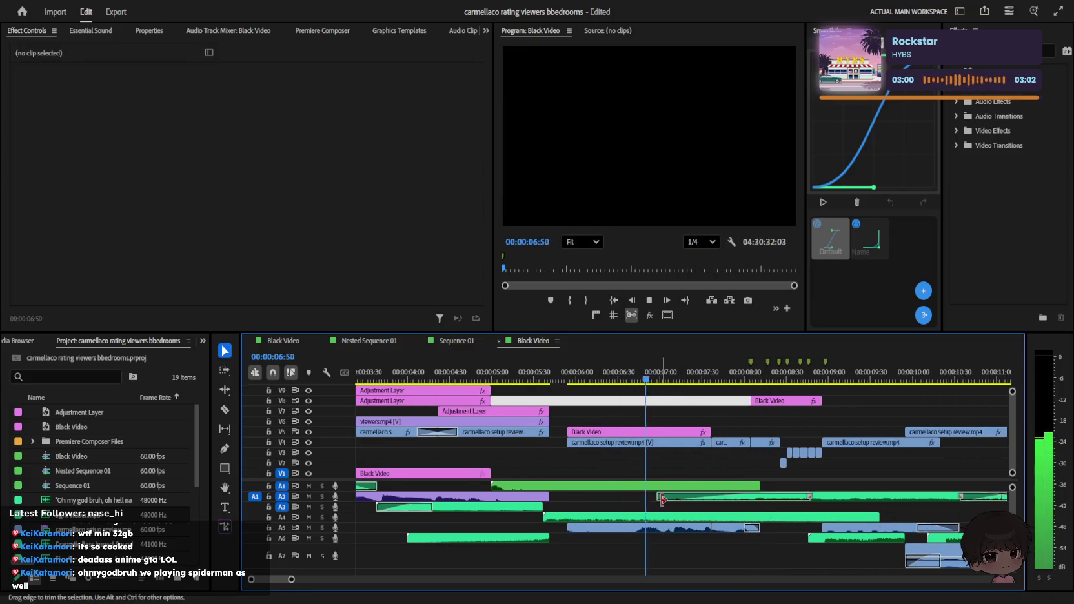
{"action": "key", "text": "space"}
{"action": "left_click", "coordinate": [749, 497]}
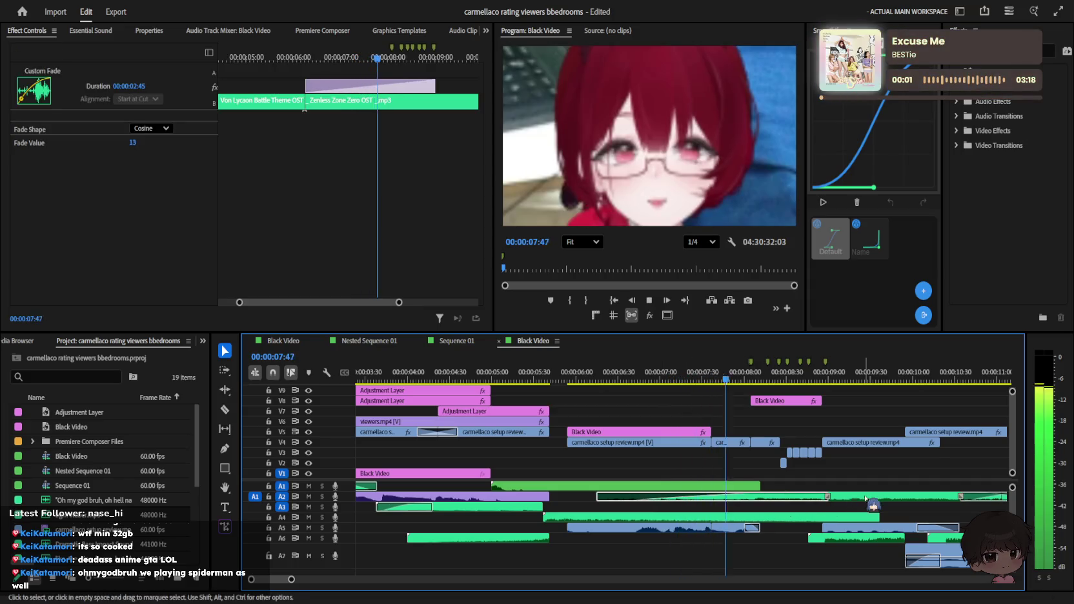
{"action": "left_click", "coordinate": [831, 497]}
{"action": "key", "text": "minus"}
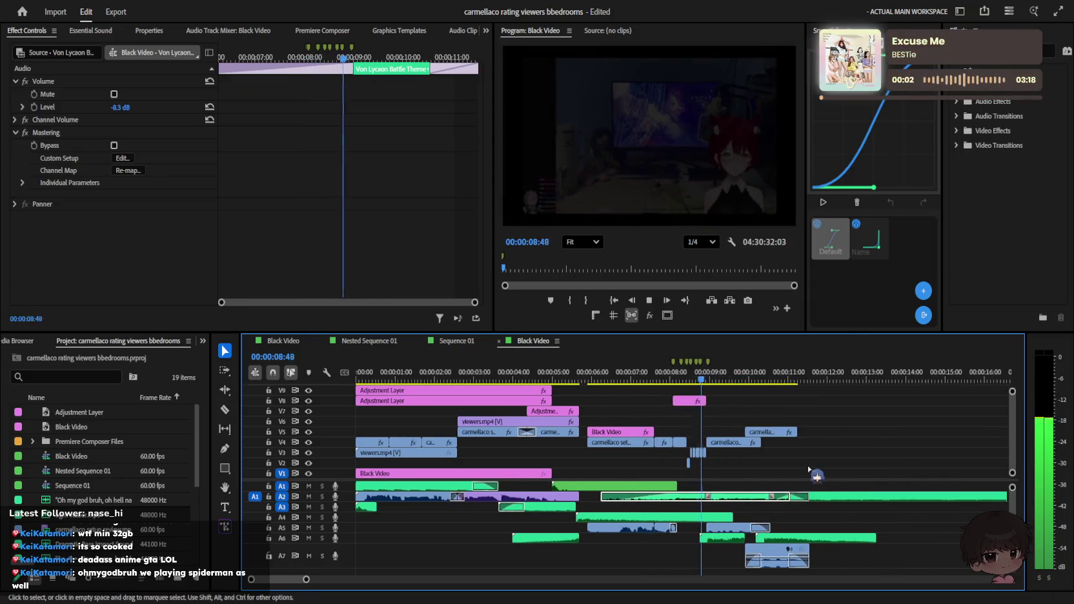
{"action": "left_click", "coordinate": [806, 466]}
Step: Stop playback and zoom out to show the whole sequence
{"action": "key", "text": "space"}
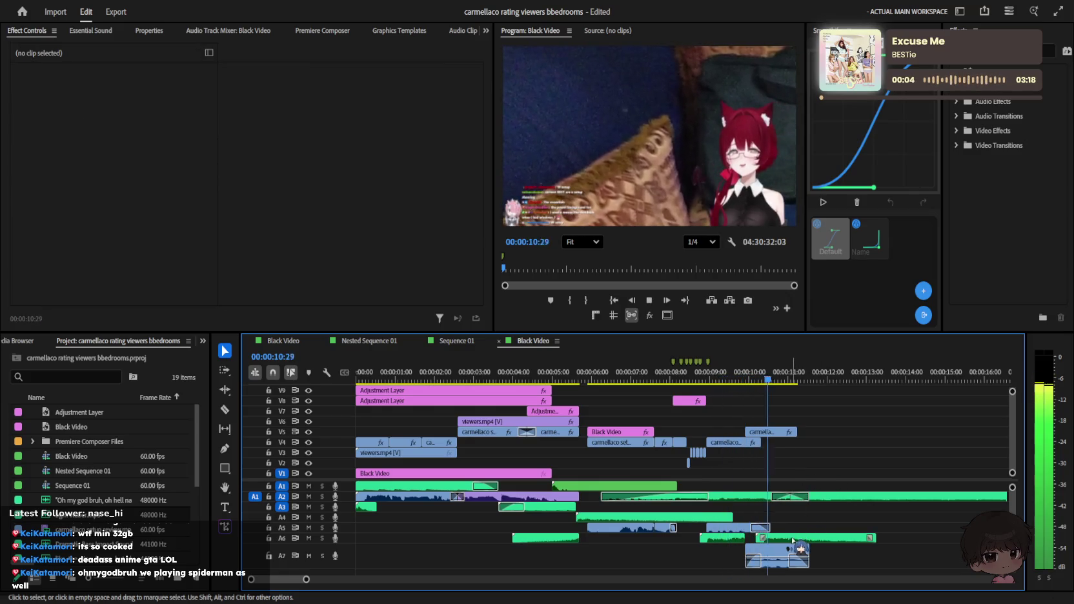
{"action": "key", "text": "minus"}
{"action": "key", "text": "minus"}
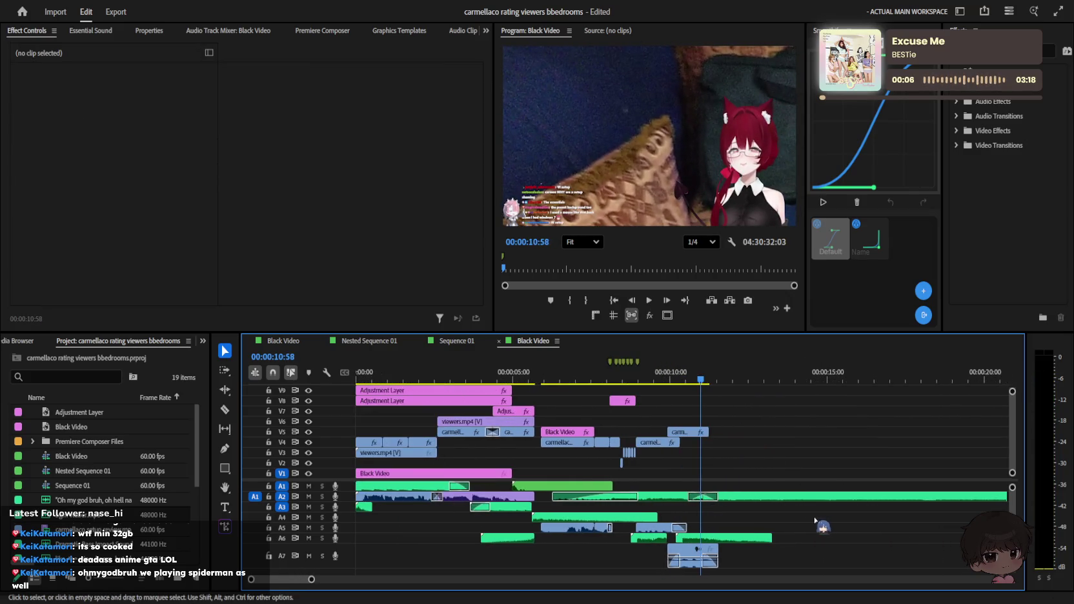
{"action": "key", "text": "space"}
{"action": "key", "text": "minus"}
{"action": "key", "text": "minus"}
{"action": "key", "text": "minus"}
{"action": "key", "text": "minus"}
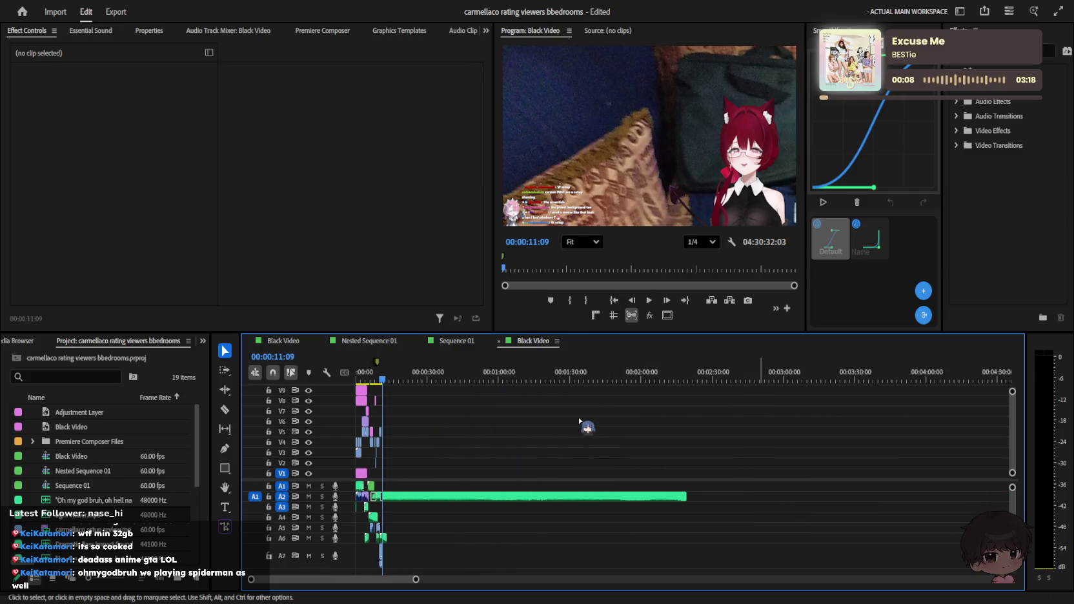
{"action": "key", "text": "minus"}
{"action": "key", "text": "minus"}
Step: Jump to about 21 minutes in the setup review footage, then scrub back to 20:09 and play
{"action": "left_click_drag", "start_coordinate": [636, 448], "coordinate": [857, 438]}
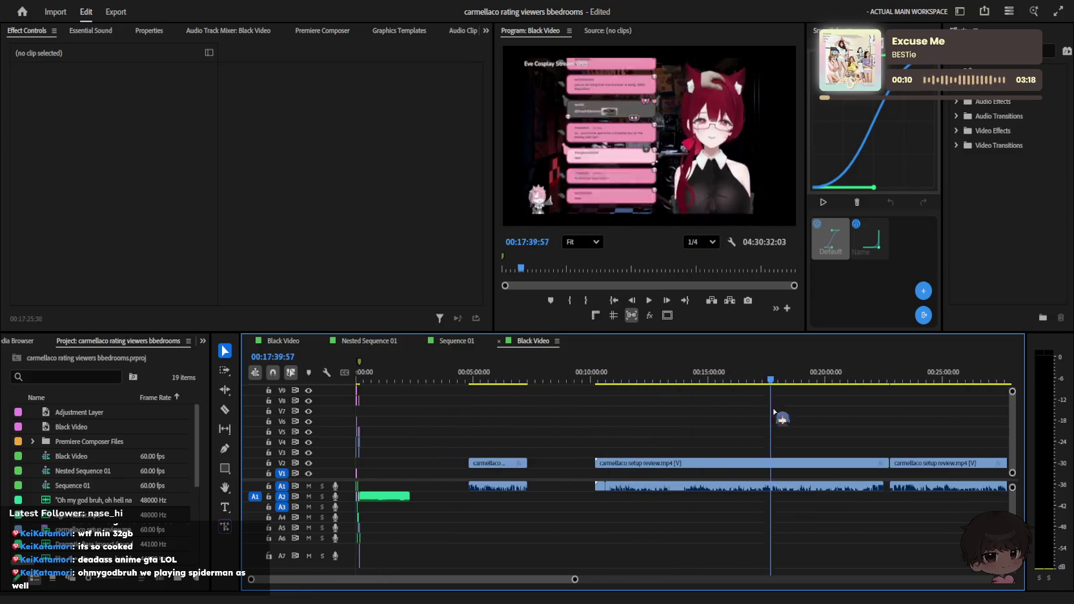
{"action": "key", "text": "equal"}
{"action": "key", "text": "equal"}
{"action": "key", "text": "space"}
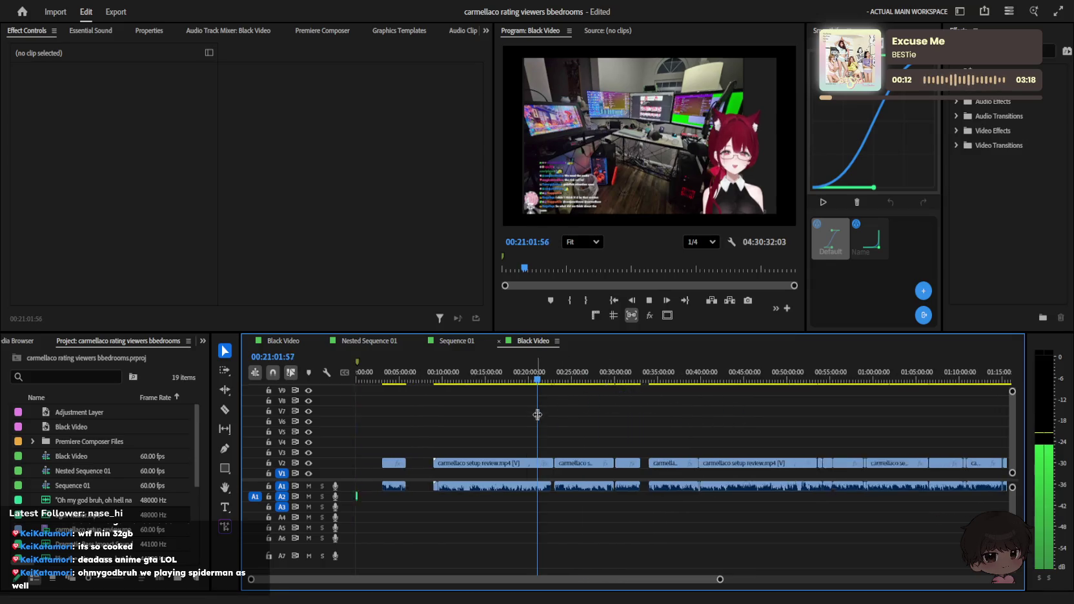
{"action": "key", "text": "equal"}
{"action": "key", "text": "equal"}
{"action": "left_click_drag", "start_coordinate": [594, 383], "coordinate": [481, 379]}
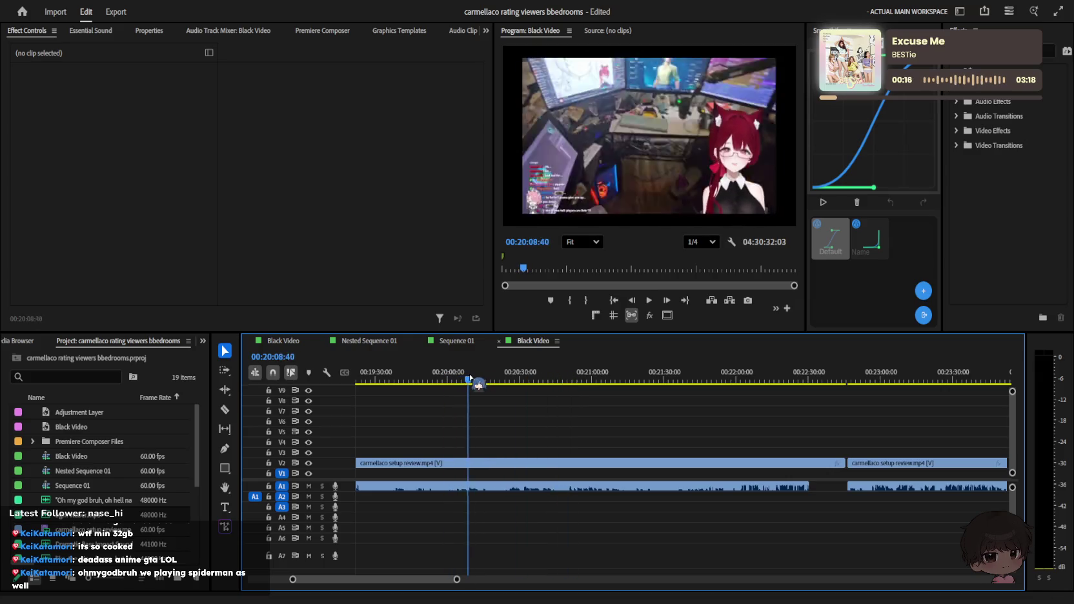
{"action": "key", "text": "equal"}
{"action": "key", "text": "equal"}
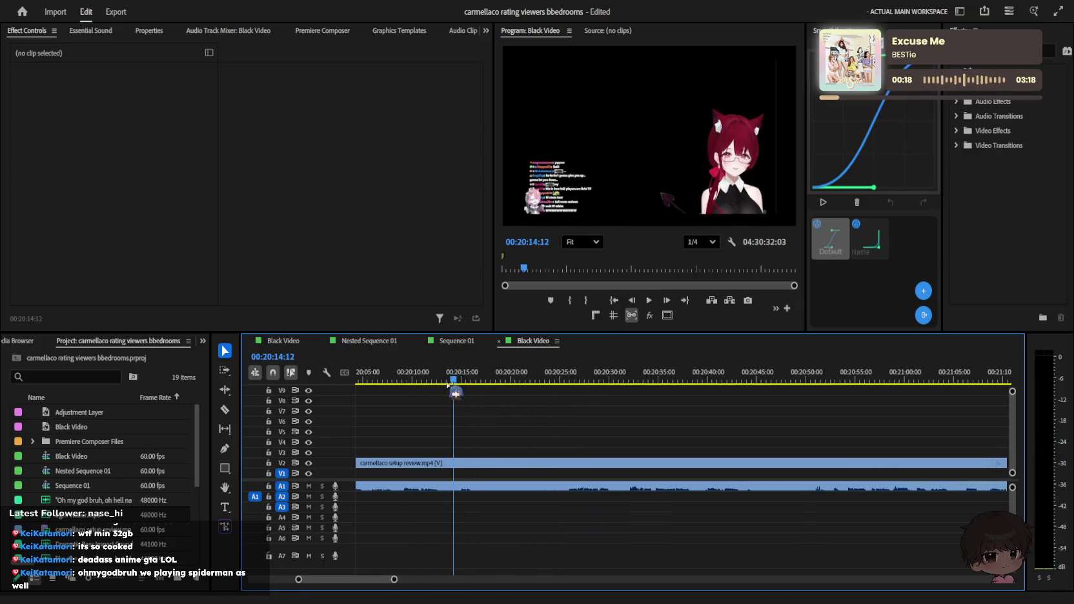
{"action": "left_click_drag", "start_coordinate": [481, 379], "coordinate": [410, 376]}
{"action": "key", "text": "space"}
{"action": "key", "text": "equal"}
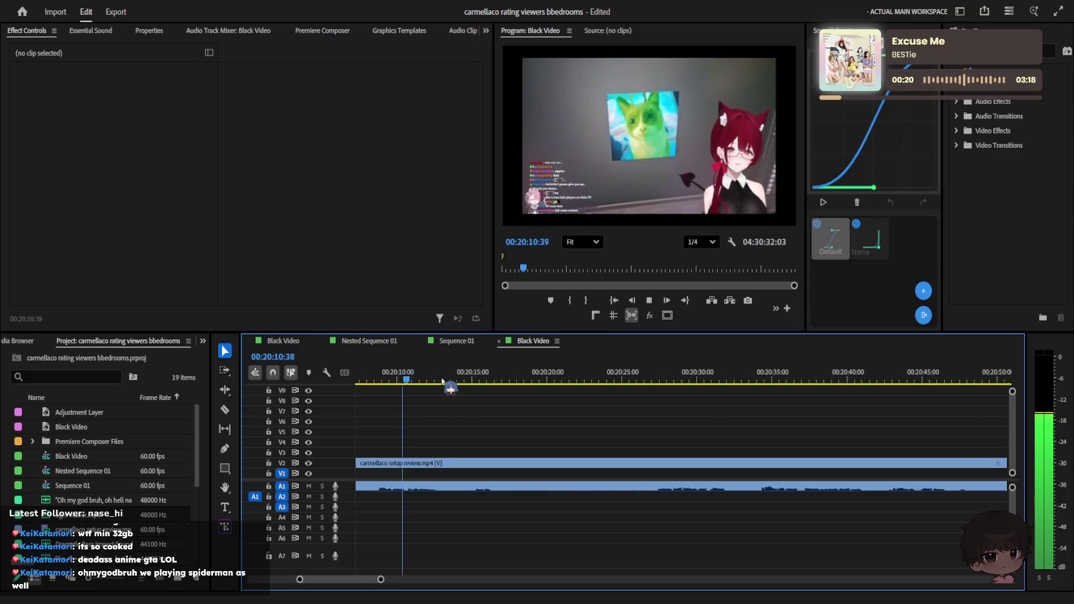
{"action": "key", "text": "minus"}
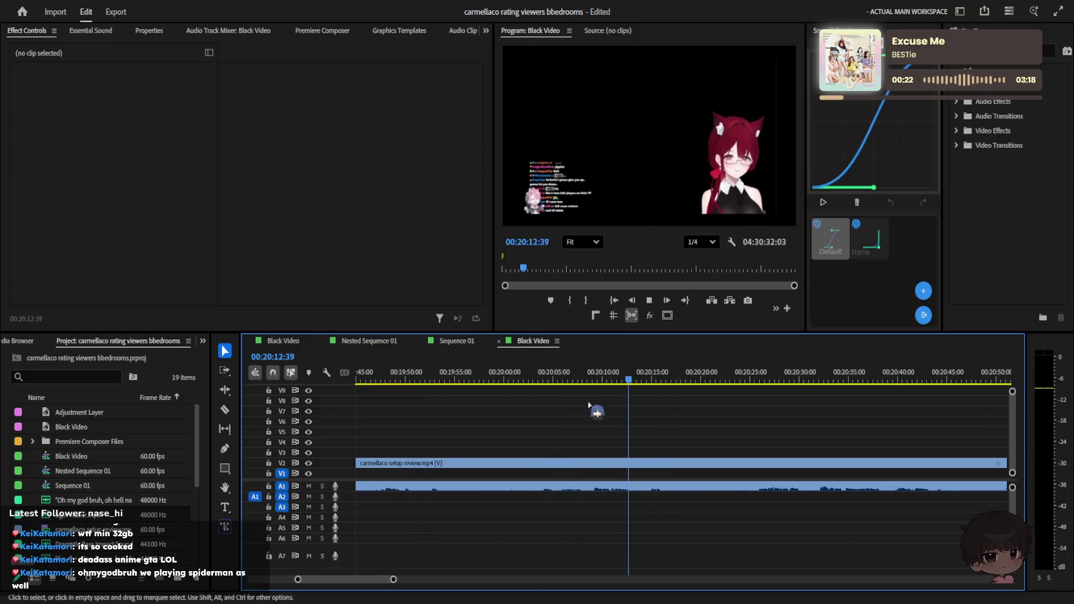
{"action": "key", "text": "space"}
Step: Scrub back through 19:50 and 18:55, stopping playback at about 18:58
{"action": "mouse_move", "coordinate": [444, 376]}
{"action": "left_mouse_down"}
{"action": "mouse_move", "coordinate": [405, 376]}
{"action": "mouse_move", "coordinate": [485, 375]}
{"action": "left_mouse_up"}
{"action": "key", "text": "minus"}
{"action": "key", "text": "minus"}
{"action": "key", "text": "minus"}
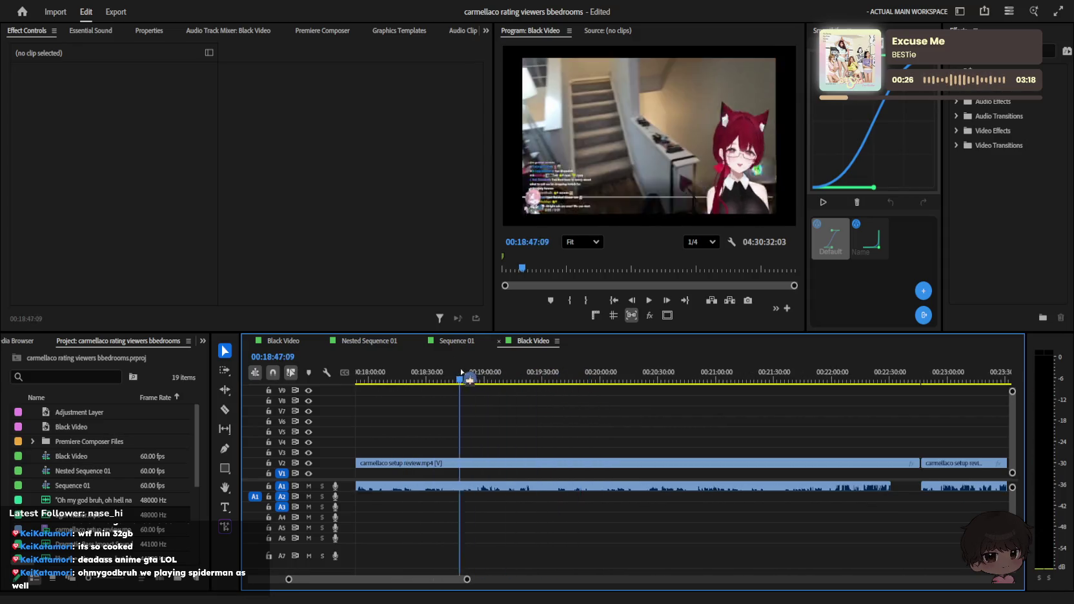
{"action": "key", "text": "space"}
{"action": "key", "text": "equal"}
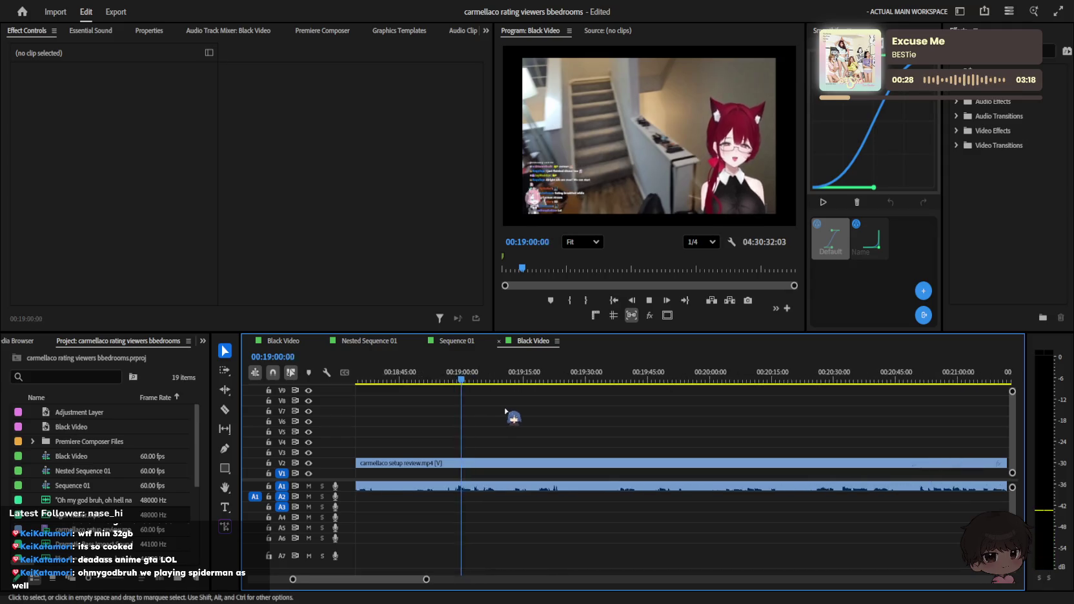
{"action": "key", "text": "equal"}
{"action": "left_click_drag", "start_coordinate": [426, 373], "coordinate": [403, 375]}
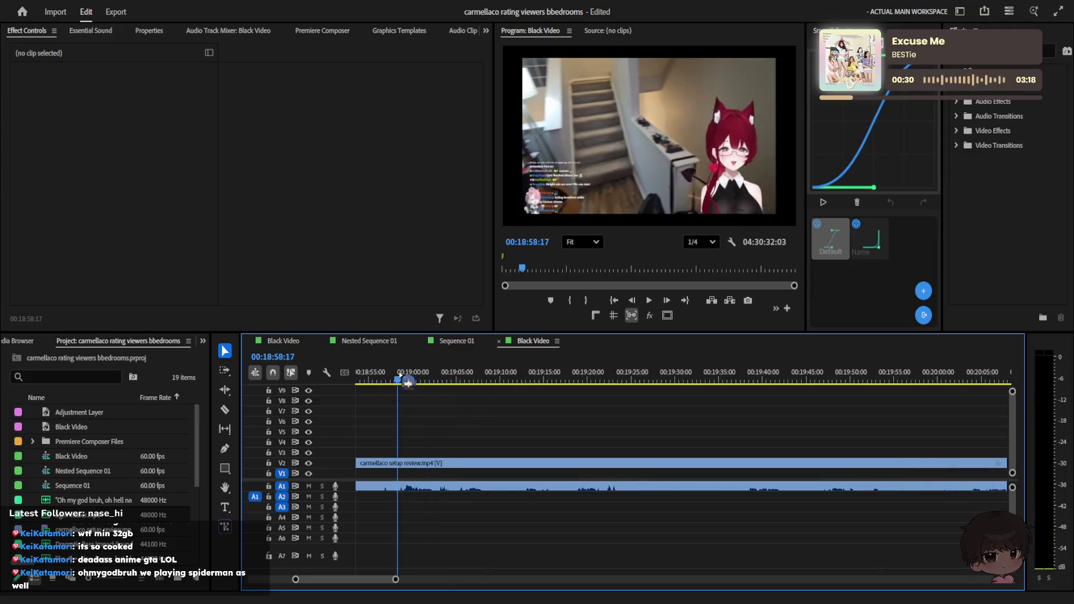
{"action": "key", "text": "equal"}
{"action": "key", "text": "minus"}
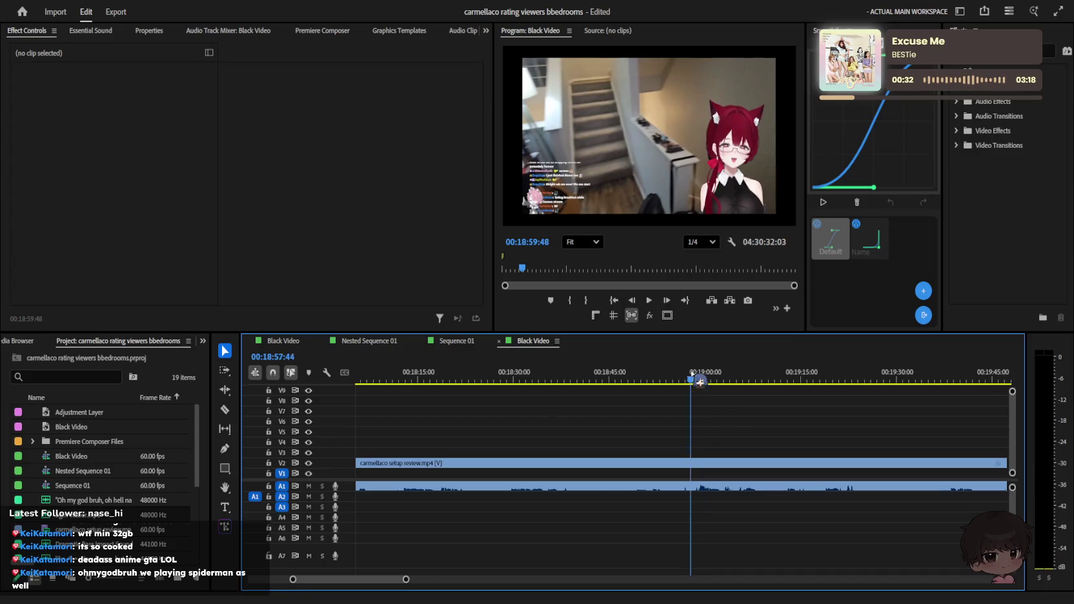
{"action": "left_click_drag", "start_coordinate": [701, 378], "coordinate": [678, 378]}
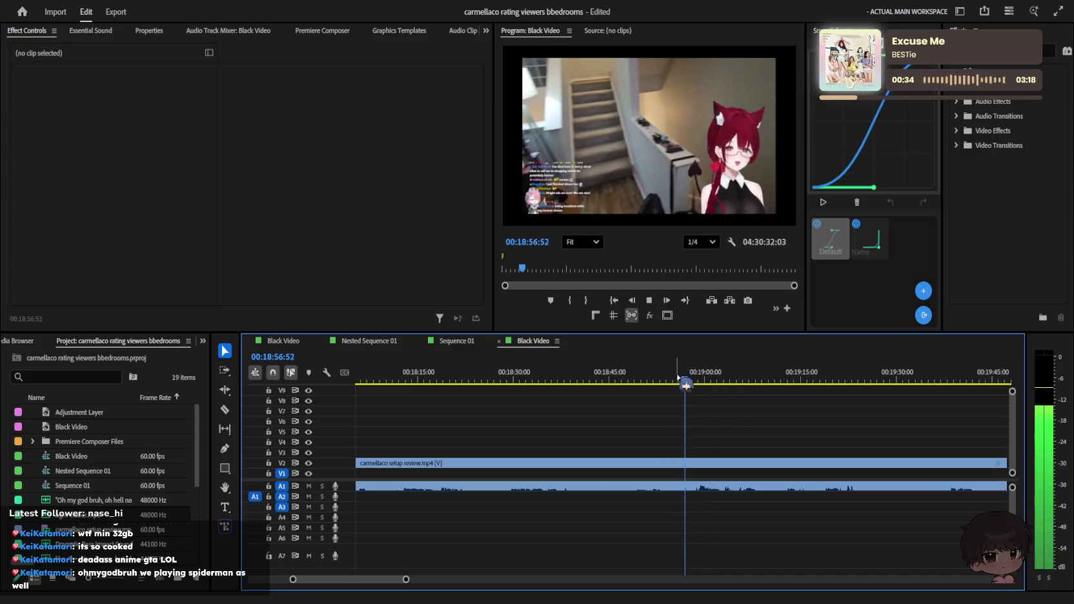
{"action": "scroll", "coordinate": [750, 399], "scroll_direction": "down", "scroll_amount": 3}
{"action": "key", "text": "space"}
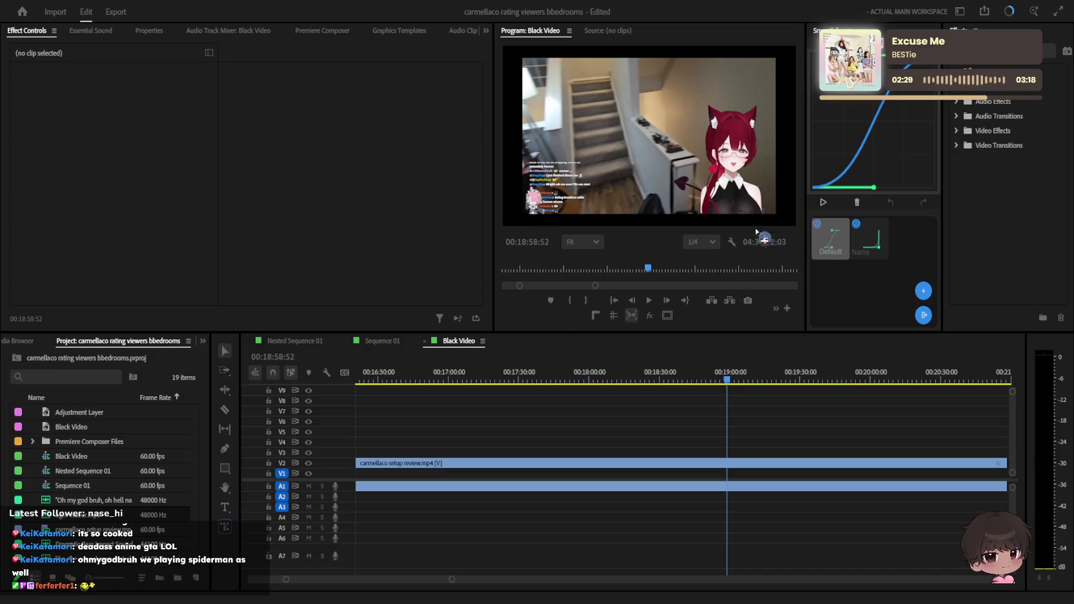
Step: Save the project with the playhead around 17:23 in the footage
{"action": "scroll", "coordinate": [827, 391], "scroll_direction": "down", "scroll_amount": 3}
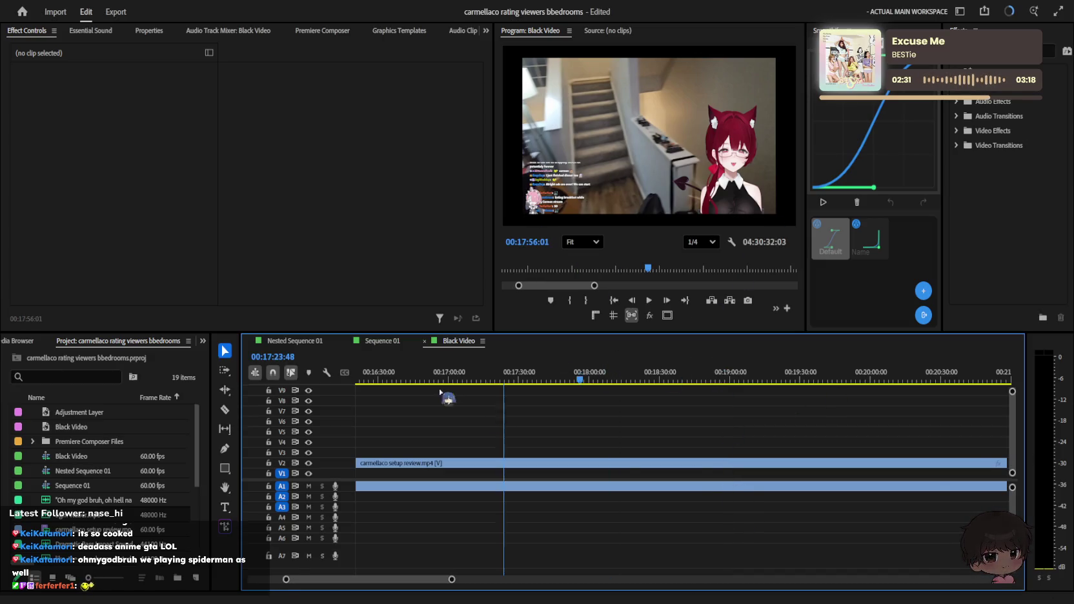
{"action": "left_click", "coordinate": [566, 377]}
{"action": "key", "text": "ctrl+s"}
{"action": "scroll", "coordinate": [630, 458], "scroll_direction": "down", "scroll_amount": 3}
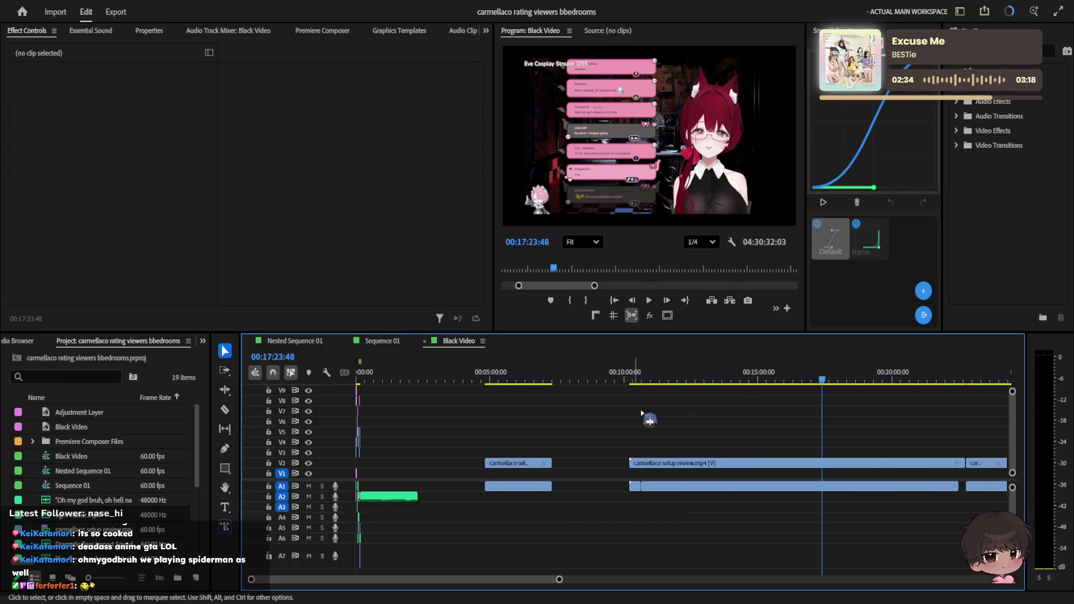
{"action": "scroll", "coordinate": [710, 446], "scroll_direction": "up", "scroll_amount": 2}
{"action": "scroll", "coordinate": [710, 446], "scroll_direction": "up", "scroll_amount": 3}
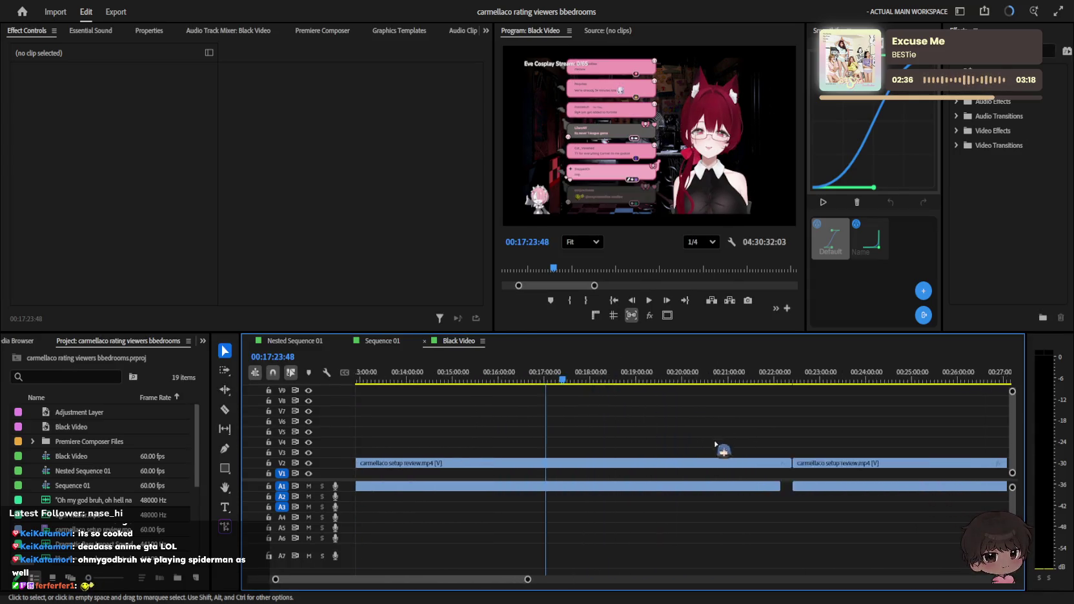
Step: Skim the setup review footage ahead past 21:33 and 26:29 to about 40:00
{"action": "left_click_drag", "start_coordinate": [419, 383], "coordinate": [735, 387]}
{"action": "scroll", "coordinate": [541, 416], "scroll_direction": "down", "scroll_amount": 3}
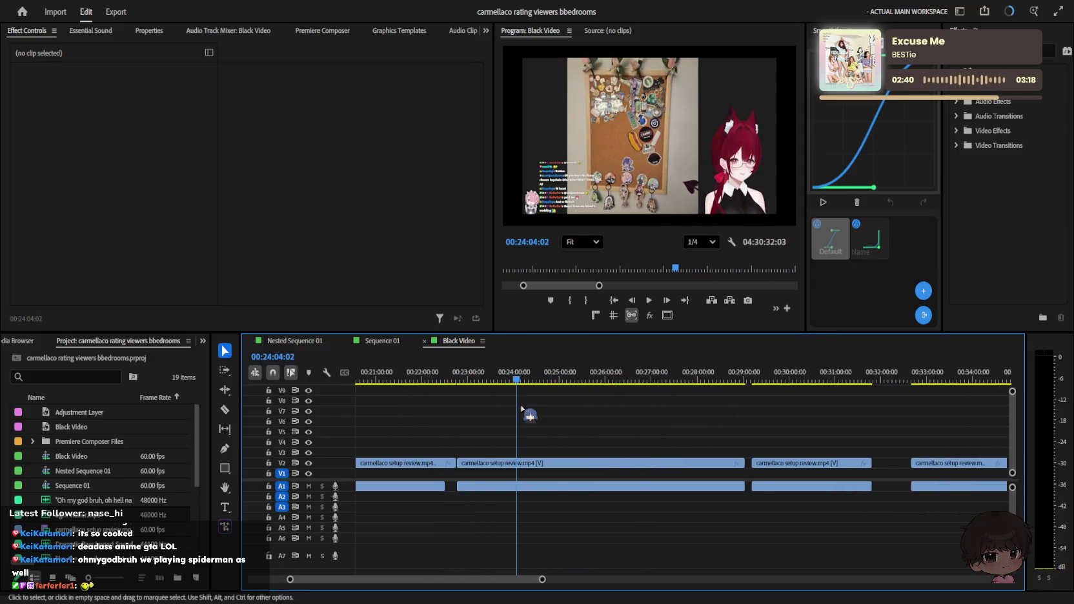
{"action": "left_click_drag", "start_coordinate": [559, 381], "coordinate": [840, 381]}
{"action": "scroll", "coordinate": [631, 411], "scroll_direction": "down", "scroll_amount": 3}
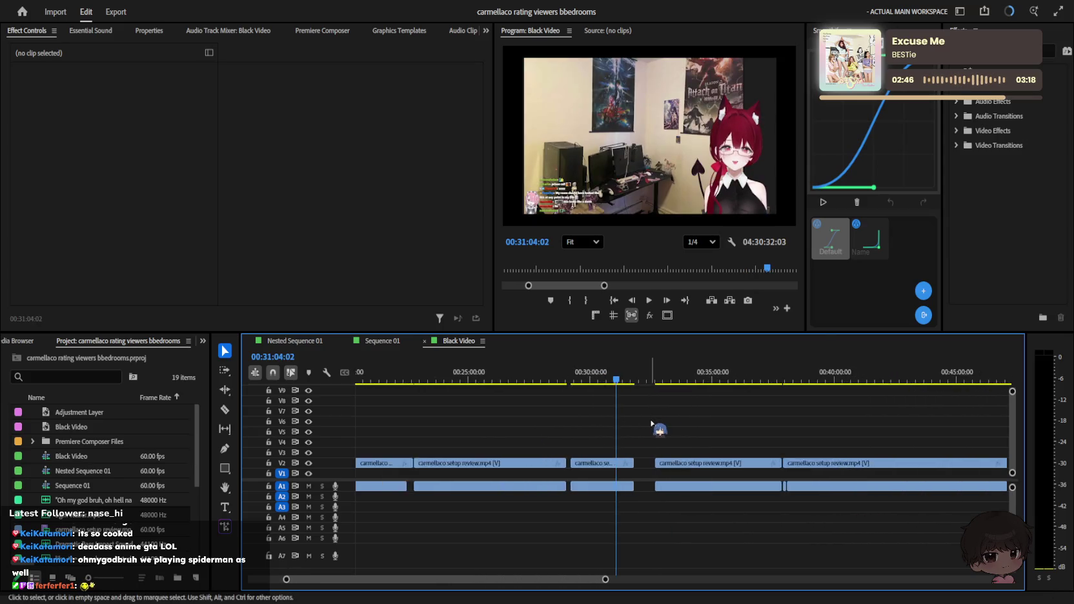
{"action": "left_click_drag", "start_coordinate": [519, 373], "coordinate": [794, 381]}
Step: Zoom in and narrow the playhead down to about 44:44
{"action": "key", "text": "space"}
{"action": "key", "text": "equal"}
{"action": "key", "text": "equal"}
{"action": "left_click_drag", "start_coordinate": [578, 379], "coordinate": [626, 379]}
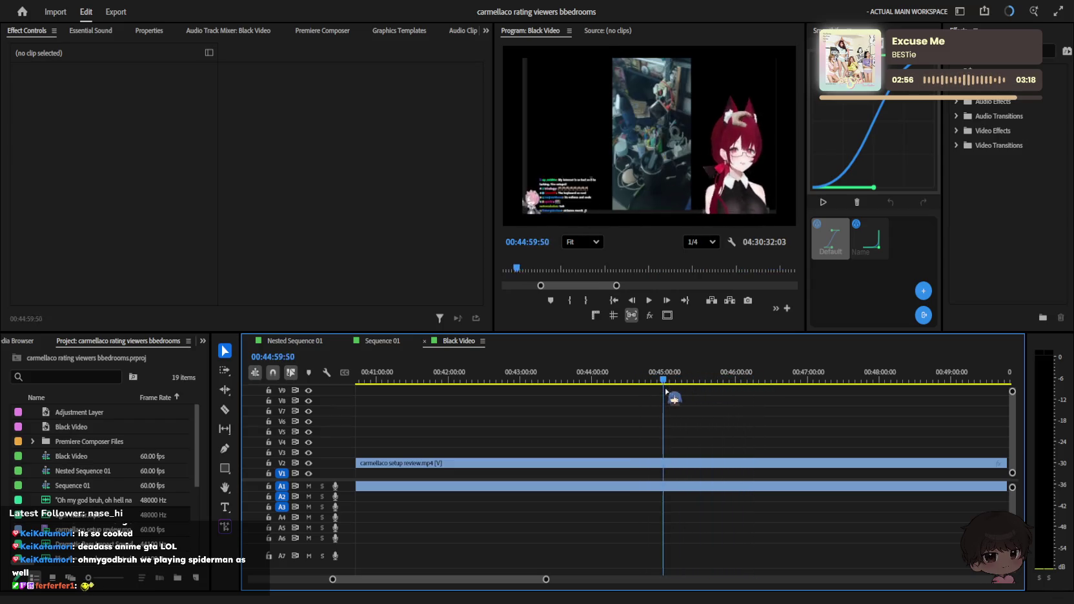
{"action": "key", "text": "equal"}
{"action": "mouse_move", "coordinate": [588, 373]}
{"action": "left_mouse_down"}
{"action": "mouse_move", "coordinate": [636, 380]}
{"action": "mouse_move", "coordinate": [559, 385]}
{"action": "left_mouse_up"}
{"action": "key", "text": "equal"}
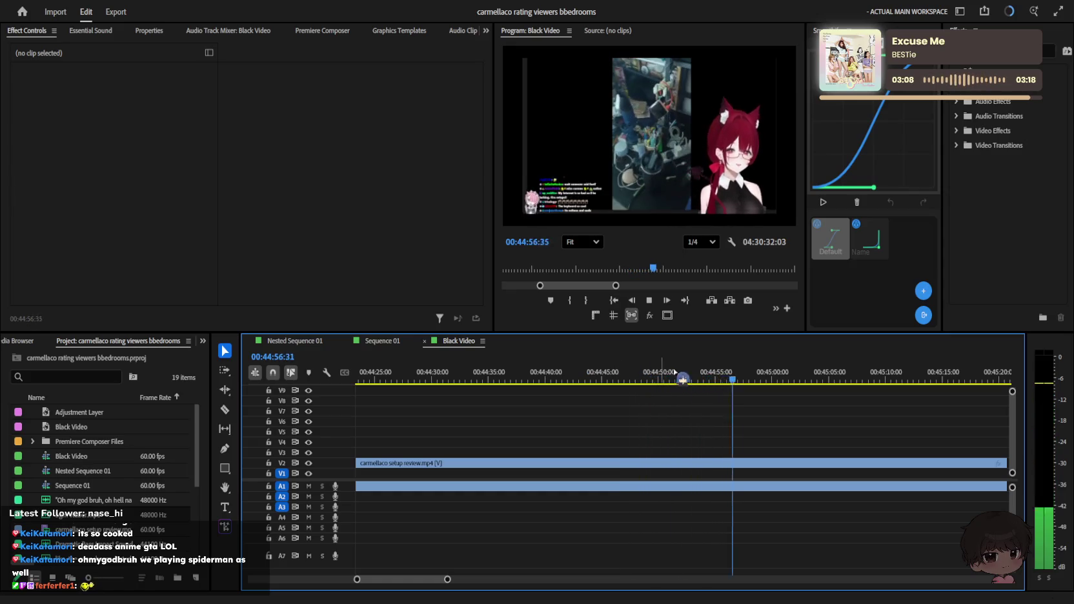
Step: Zoom to one-second detail and park the playhead at 44:52
{"action": "left_click", "coordinate": [718, 382]}
{"action": "key", "text": "equal"}
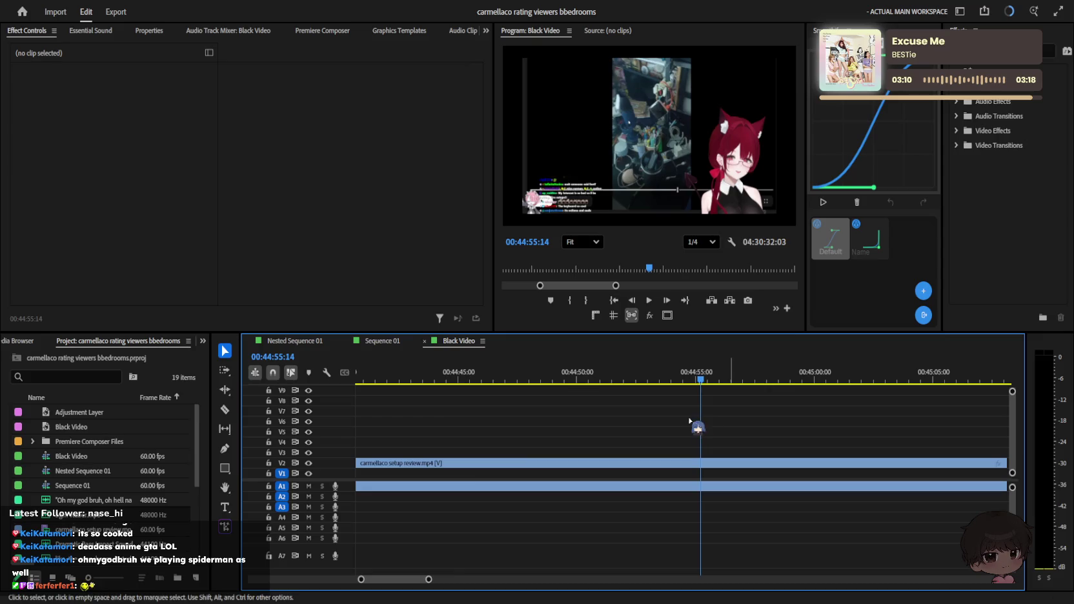
{"action": "left_click", "coordinate": [683, 385]}
{"action": "key", "text": "equal"}
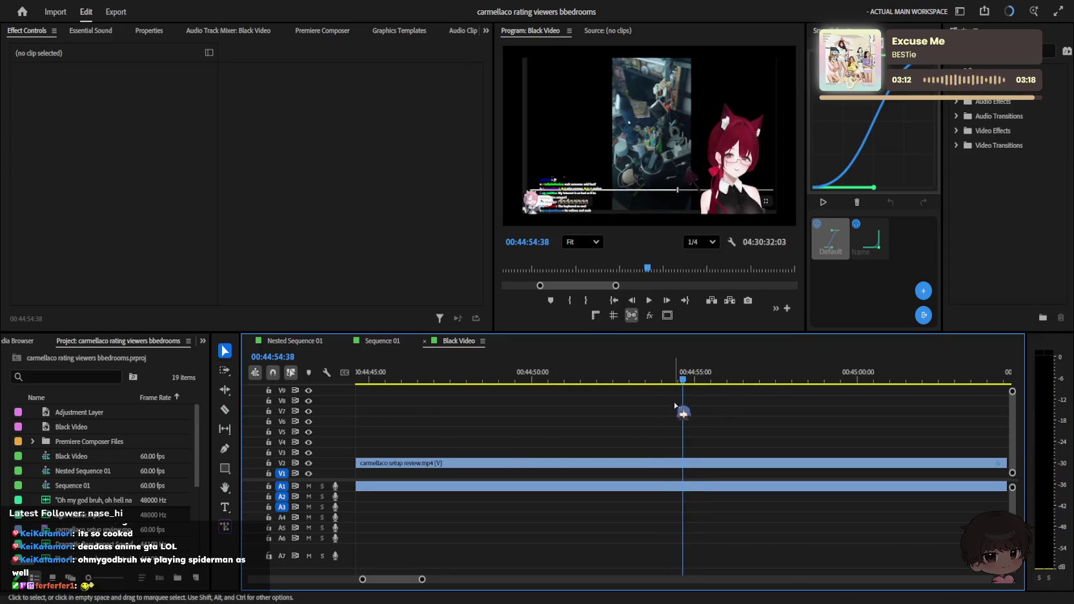
{"action": "key", "text": "equal"}
{"action": "left_click", "coordinate": [621, 384]}
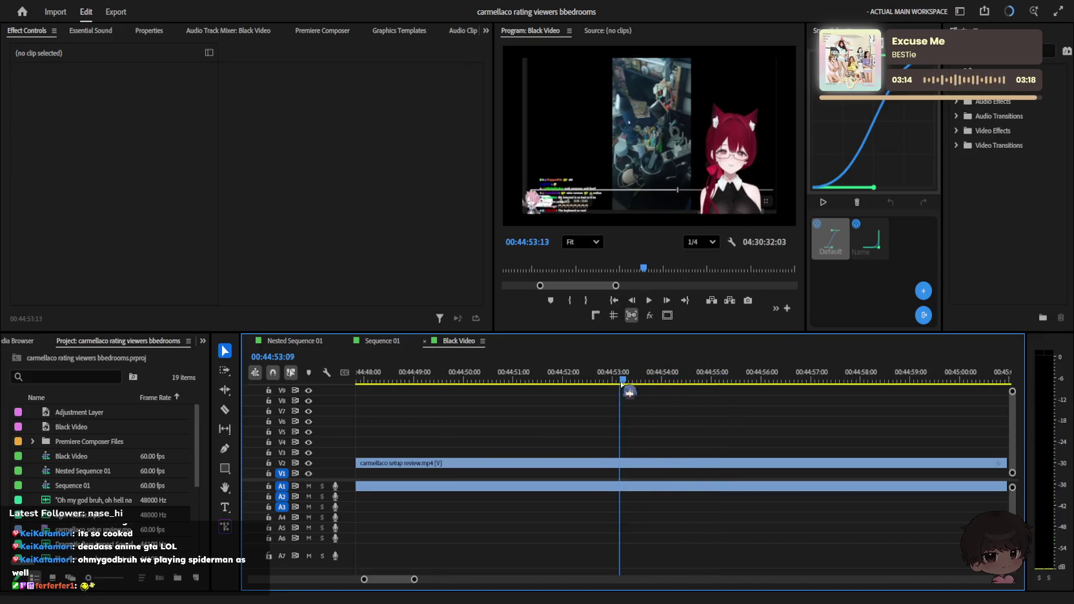
{"action": "key", "text": "j"}
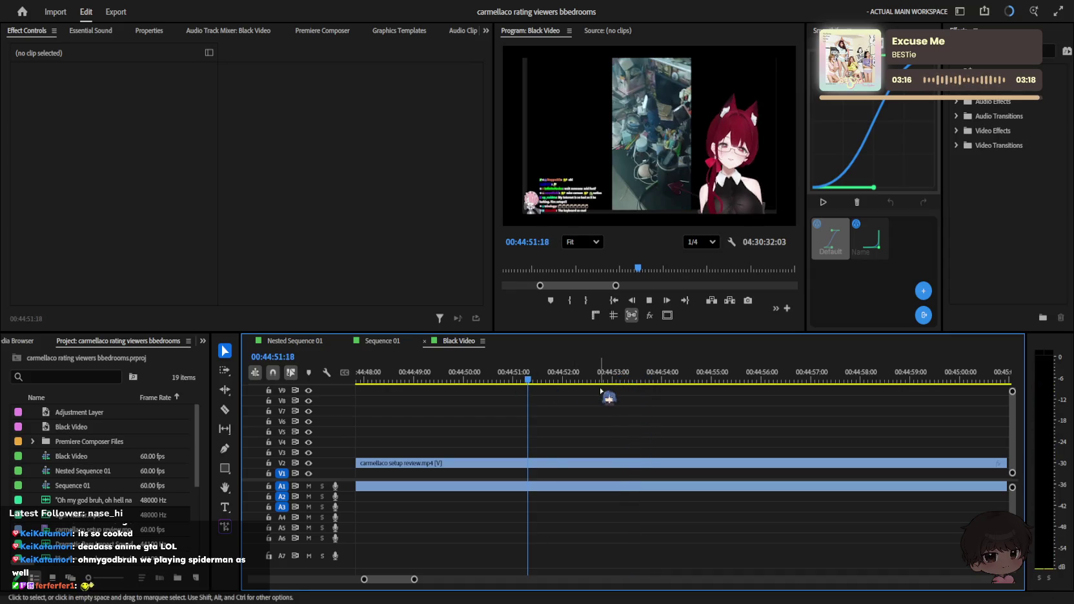
{"action": "key", "text": "space"}
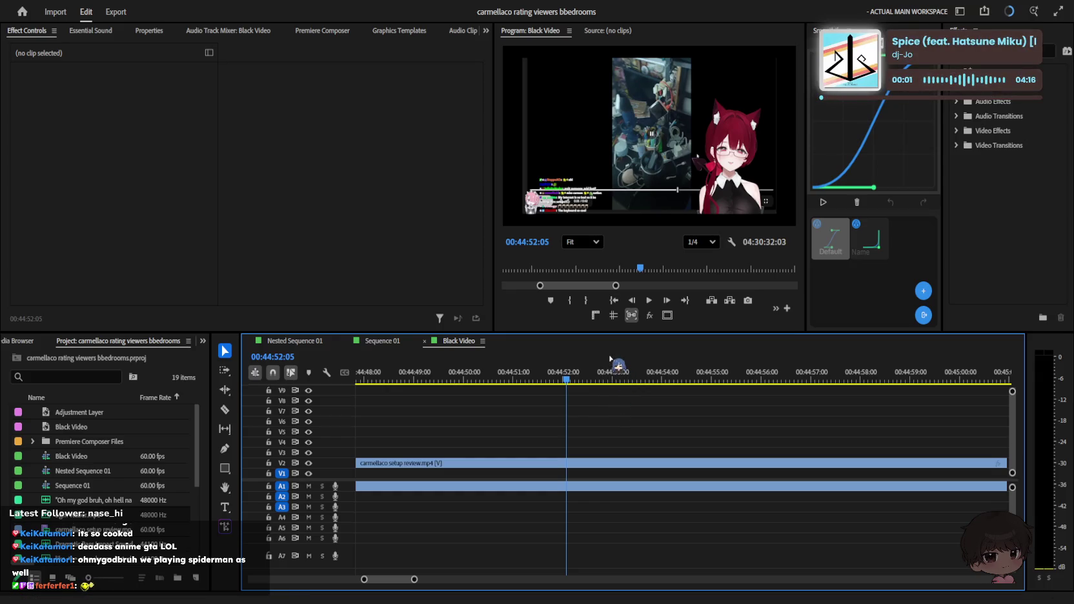
Step: Razor-cut the setup review clip at 44:52, check the cut, and save the project
{"action": "key", "text": "c"}
{"action": "left_click", "coordinate": [556, 463]}
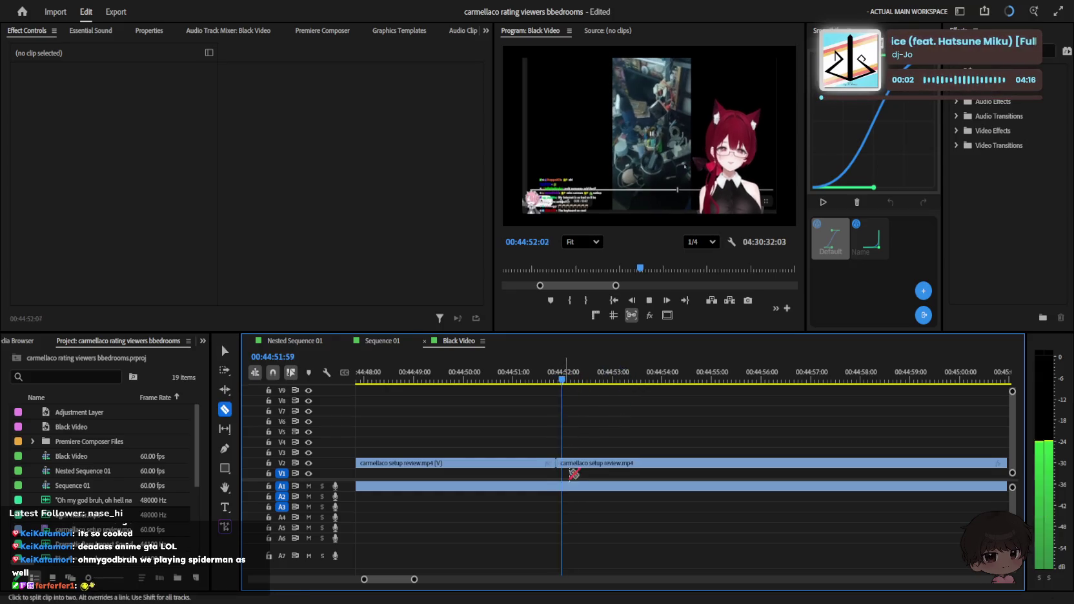
{"action": "key", "text": "space"}
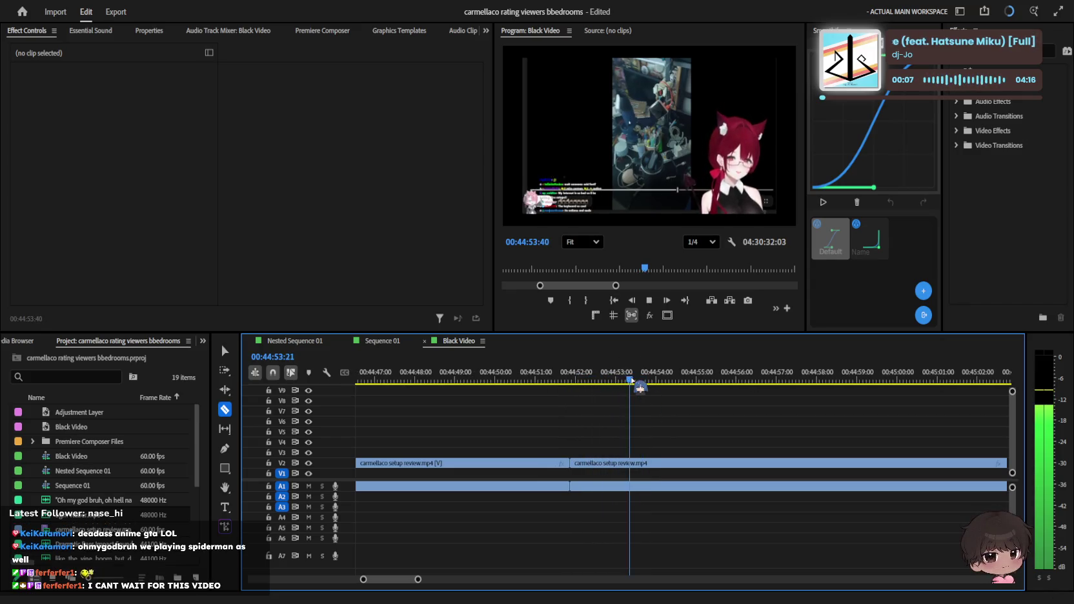
{"action": "left_click", "coordinate": [626, 380]}
{"action": "key", "text": "ctrl+s"}
{"action": "key", "text": "minus"}
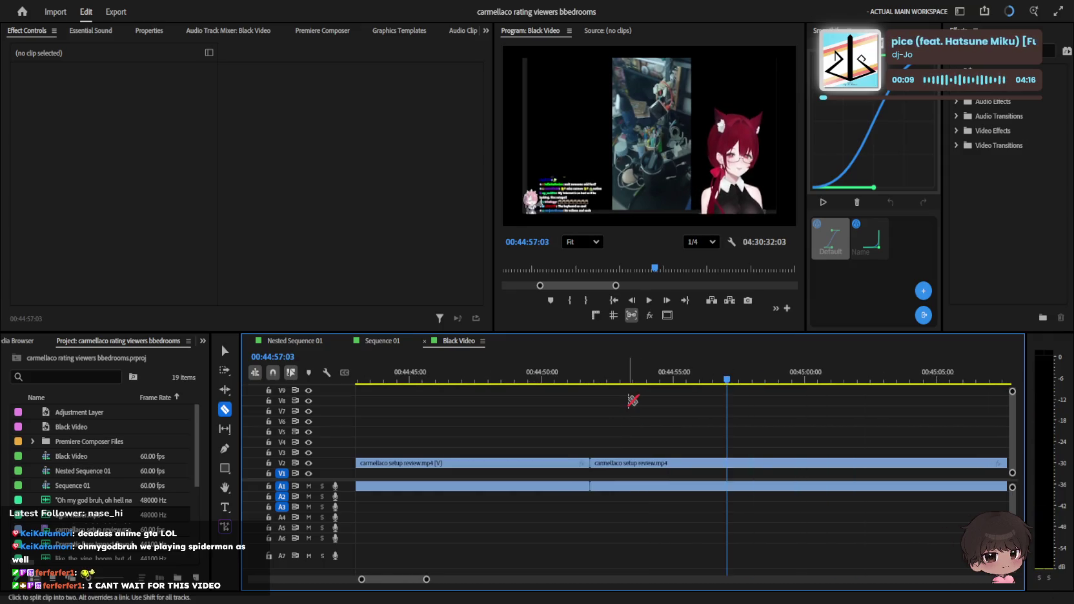
{"action": "key", "text": "space"}
Step: Cut the clip again at 44:56 and select the short piece between the cuts
{"action": "left_click", "coordinate": [631, 383]}
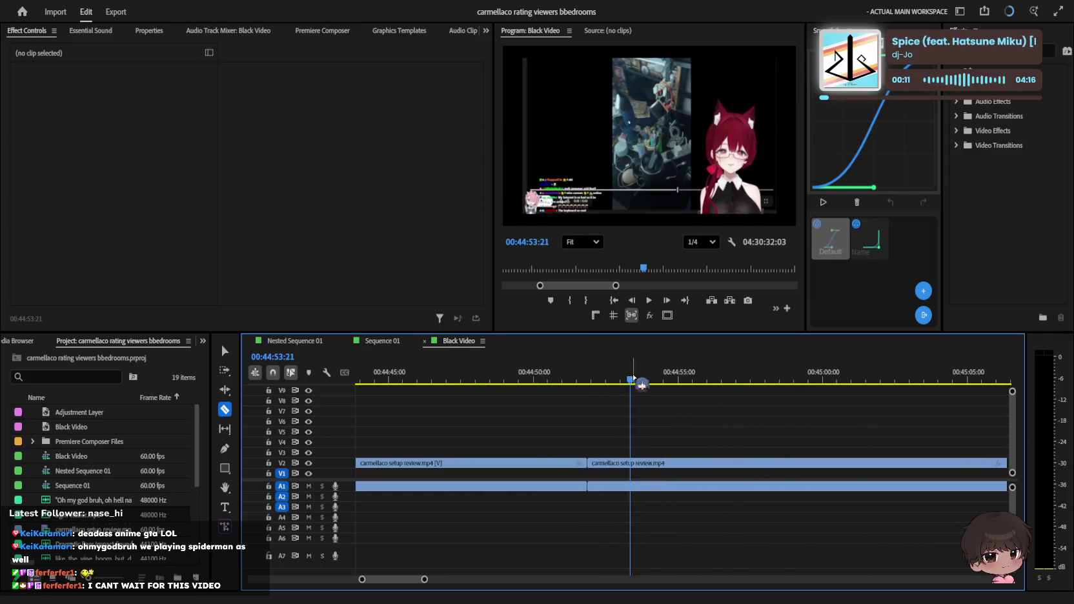
{"action": "key", "text": "space"}
{"action": "key", "text": "equal"}
{"action": "key", "text": "minus"}
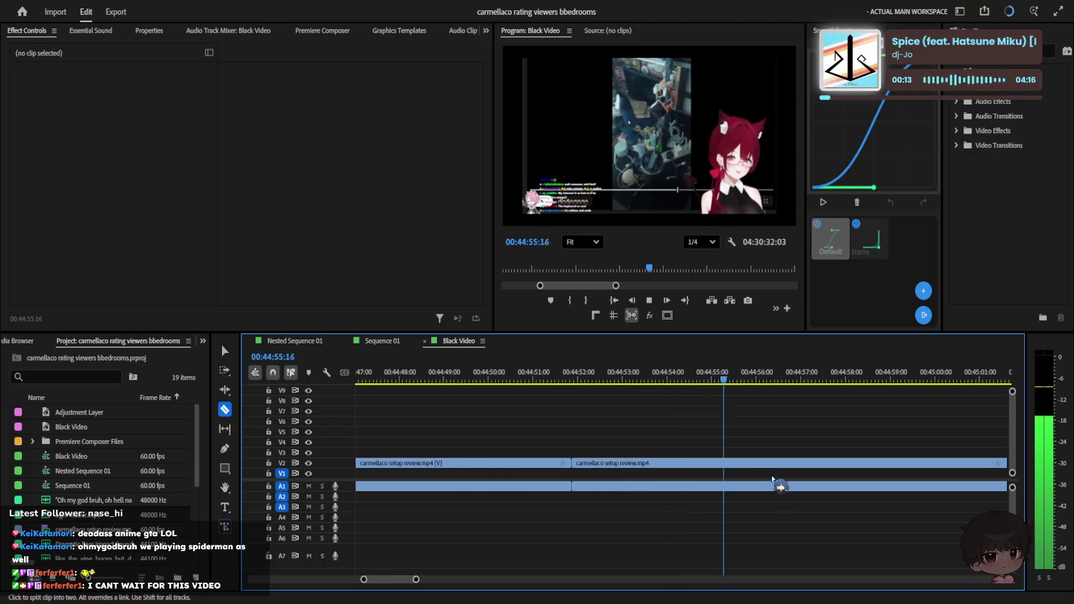
{"action": "key", "text": "space"}
{"action": "left_click", "coordinate": [762, 464]}
{"action": "key", "text": "minus"}
{"action": "key", "text": "v"}
{"action": "left_click", "coordinate": [729, 465]}
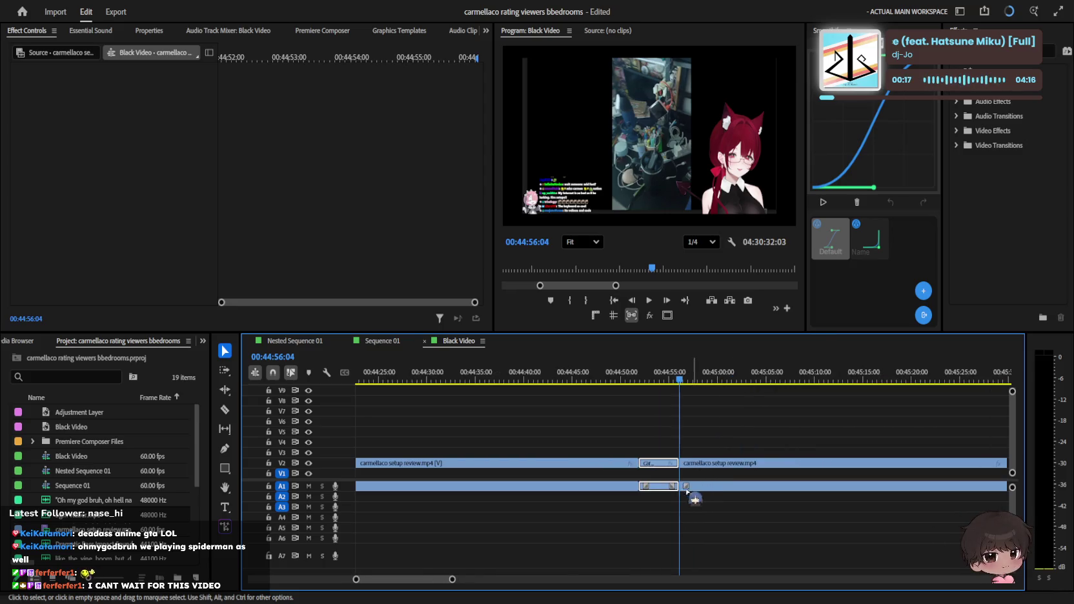
{"action": "left_click_drag", "start_coordinate": [434, 579], "coordinate": [365, 579]}
Step: Paste the cut setup clip at 00:00:16:43, try moving it earlier, then undo
{"action": "key", "text": "equal"}
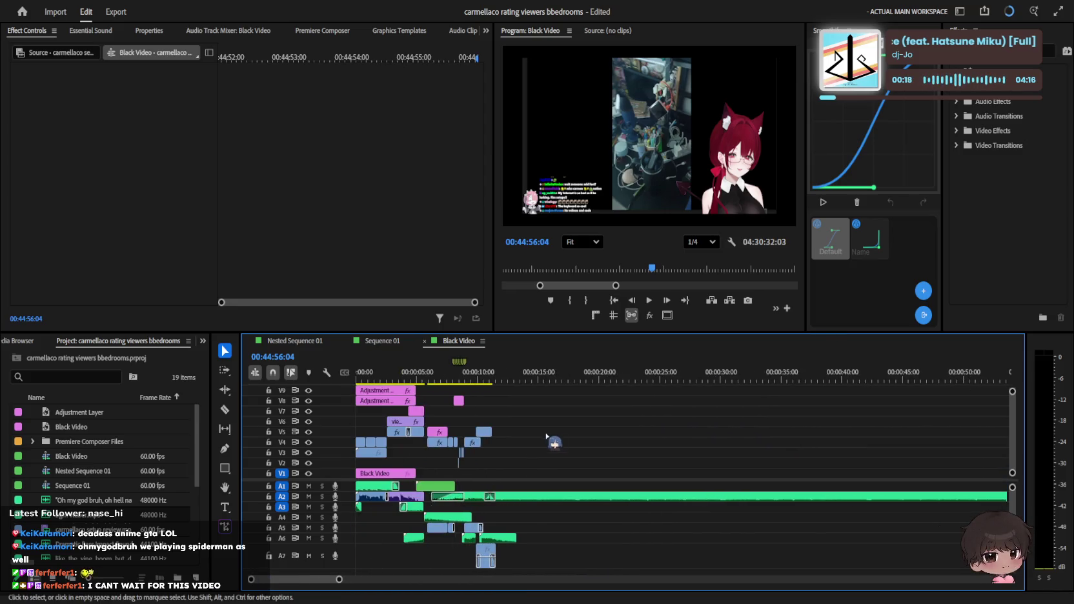
{"action": "left_click", "coordinate": [513, 372]}
{"action": "key", "text": "ctrl+v"}
{"action": "key", "text": "equal"}
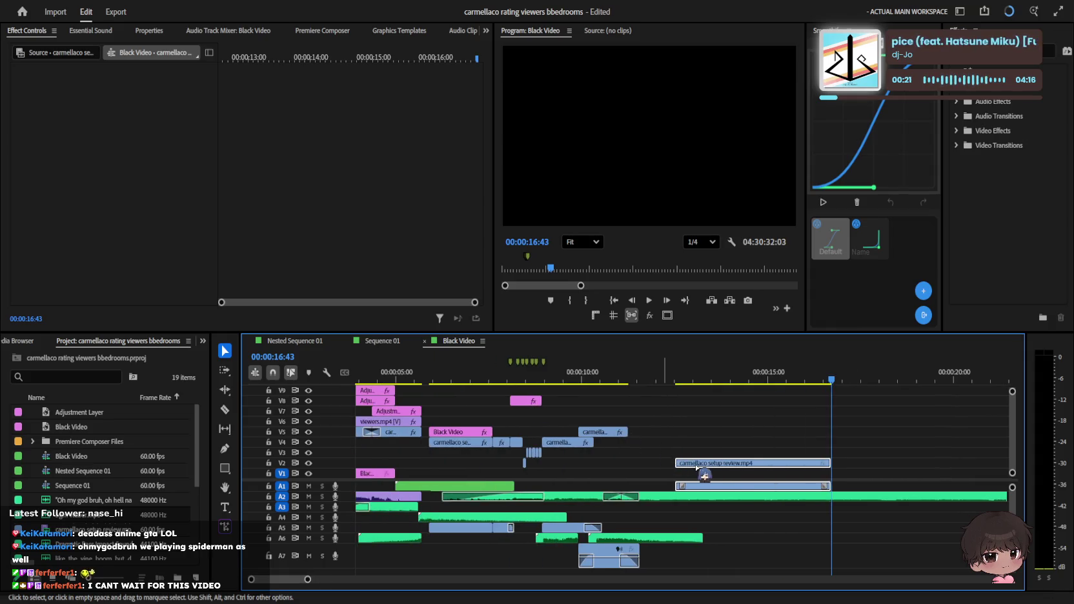
{"action": "left_click_drag", "start_coordinate": [675, 469], "coordinate": [668, 473]}
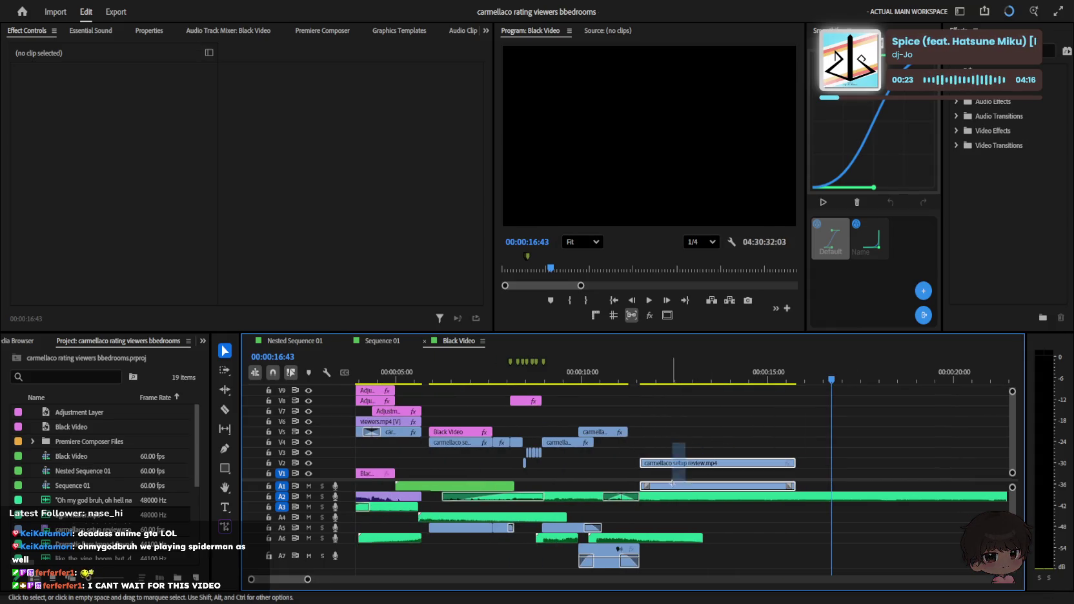
{"action": "key", "text": "ctrl+z"}
Step: Remove the A2 audio transition, extend the A2 clip to close the gap, and save
{"action": "left_click", "coordinate": [625, 502]}
{"action": "key", "text": "Delete"}
{"action": "left_click_drag", "start_coordinate": [625, 501], "coordinate": [778, 500]}
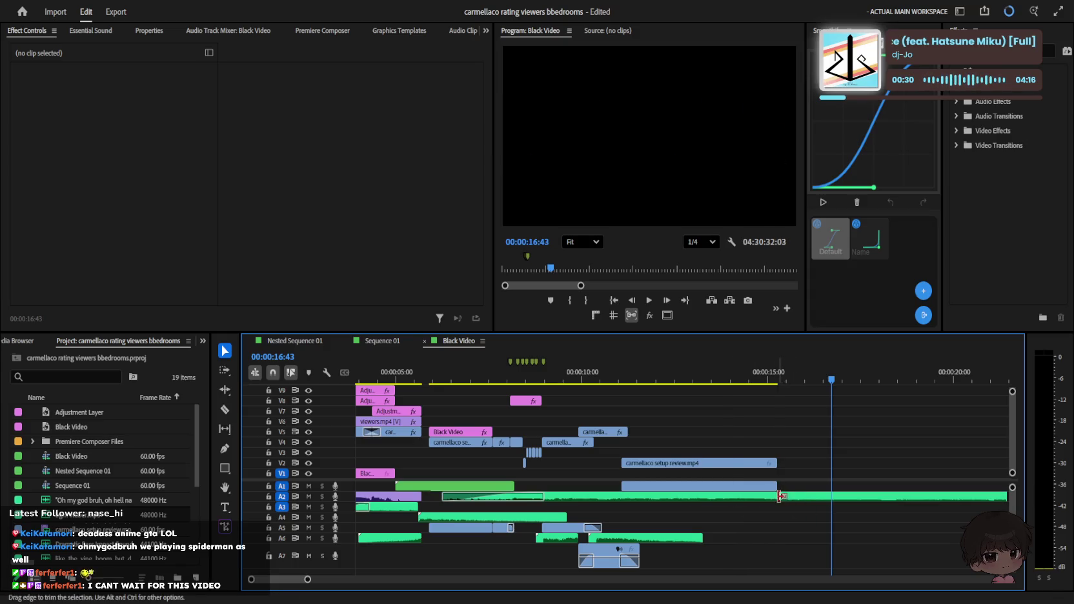
{"action": "key", "text": "minus"}
{"action": "left_click", "coordinate": [559, 378]}
{"action": "key", "text": "ctrl+s"}
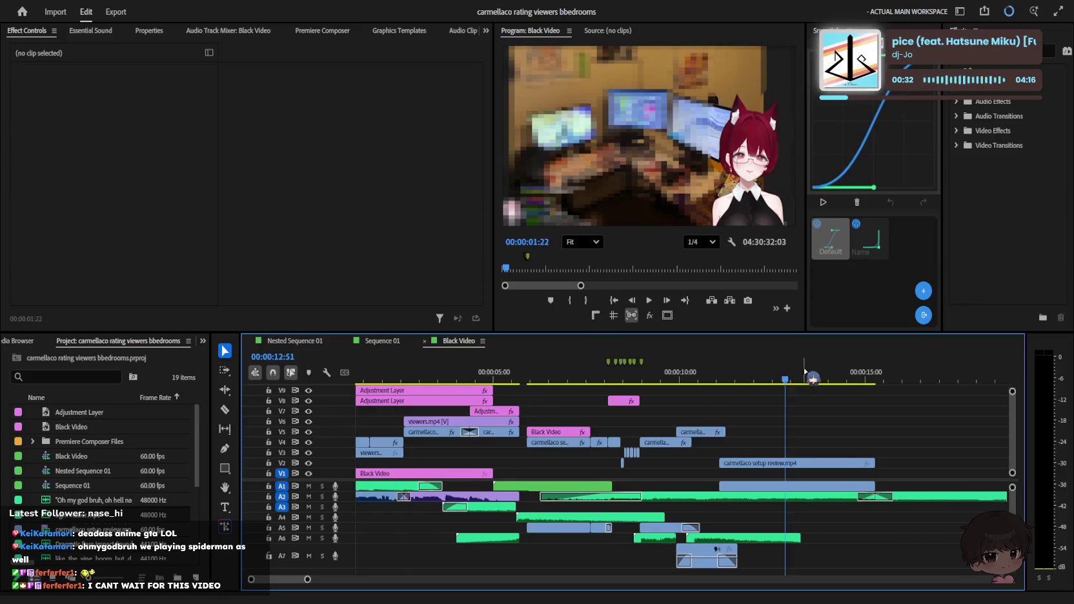
Step: Review around 8:56 and lengthen the A5 audio transition leftward
{"action": "key", "text": "j"}
{"action": "key", "text": "equal"}
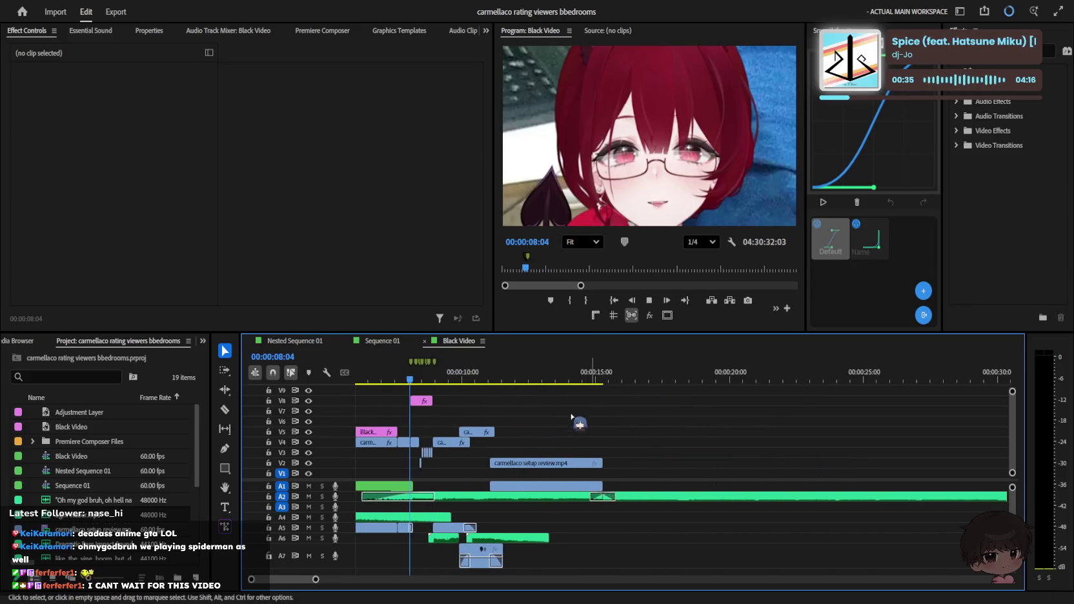
{"action": "key", "text": "equal"}
{"action": "key", "text": "l"}
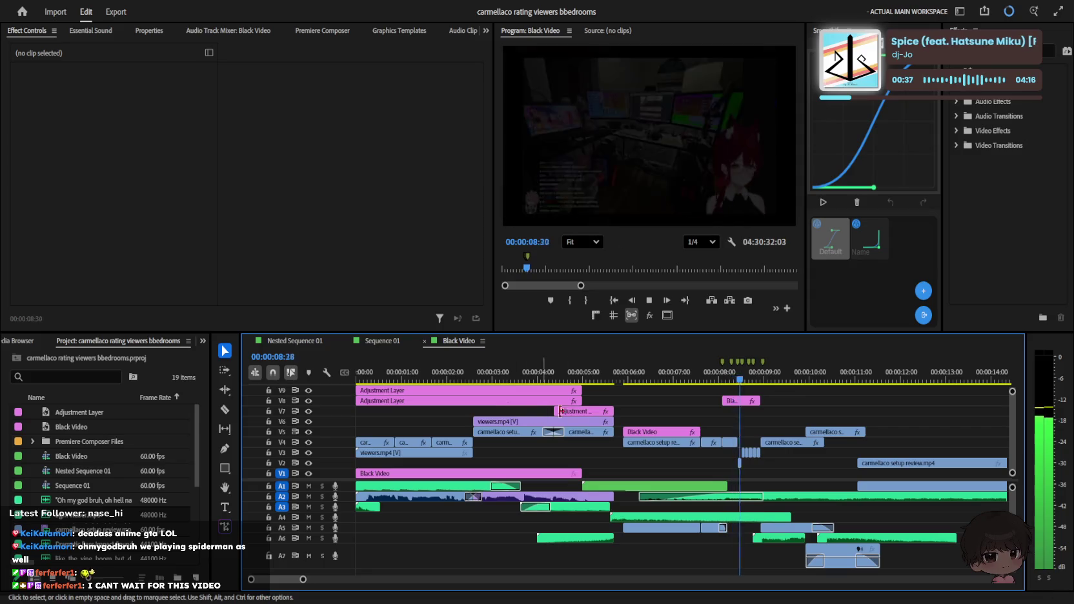
{"action": "key", "text": "k"}
{"action": "key", "text": "equal"}
{"action": "left_click", "coordinate": [680, 380]}
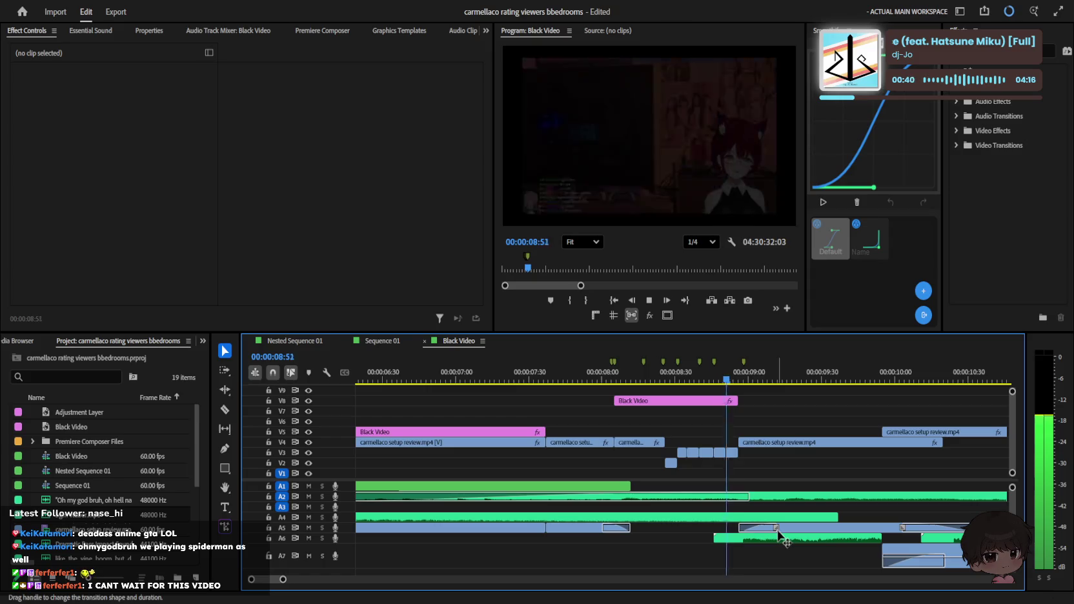
{"action": "left_click_drag", "start_coordinate": [760, 532], "coordinate": [735, 530]}
Step: Play back from 8:50 to review, then return to 9:05 and select the A4 sound clip
{"action": "left_click", "coordinate": [724, 381]}
{"action": "key", "text": "space"}
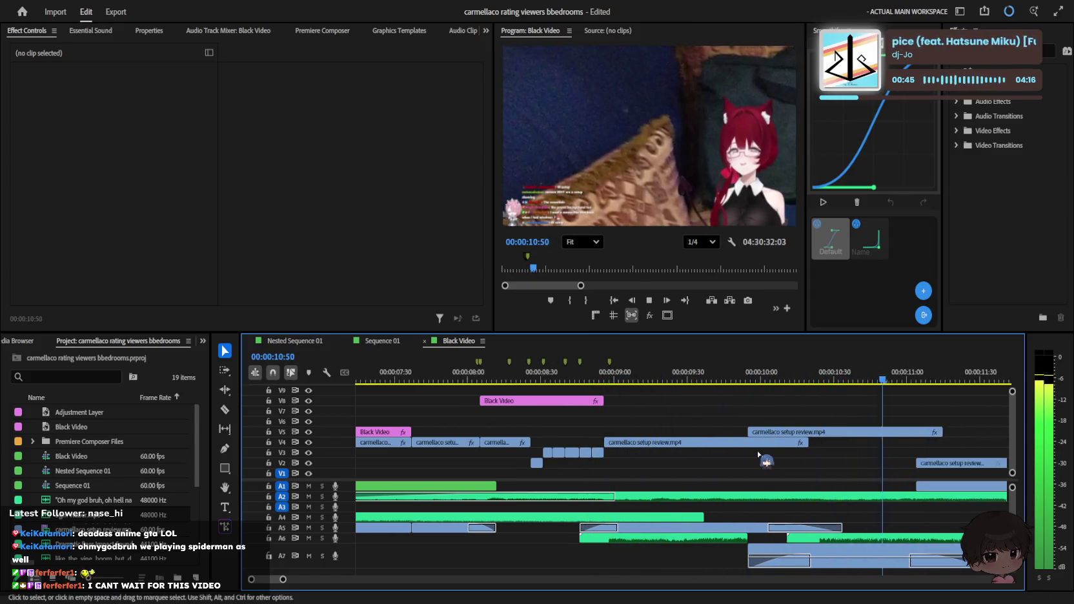
{"action": "key", "text": "minus"}
{"action": "key", "text": "minus"}
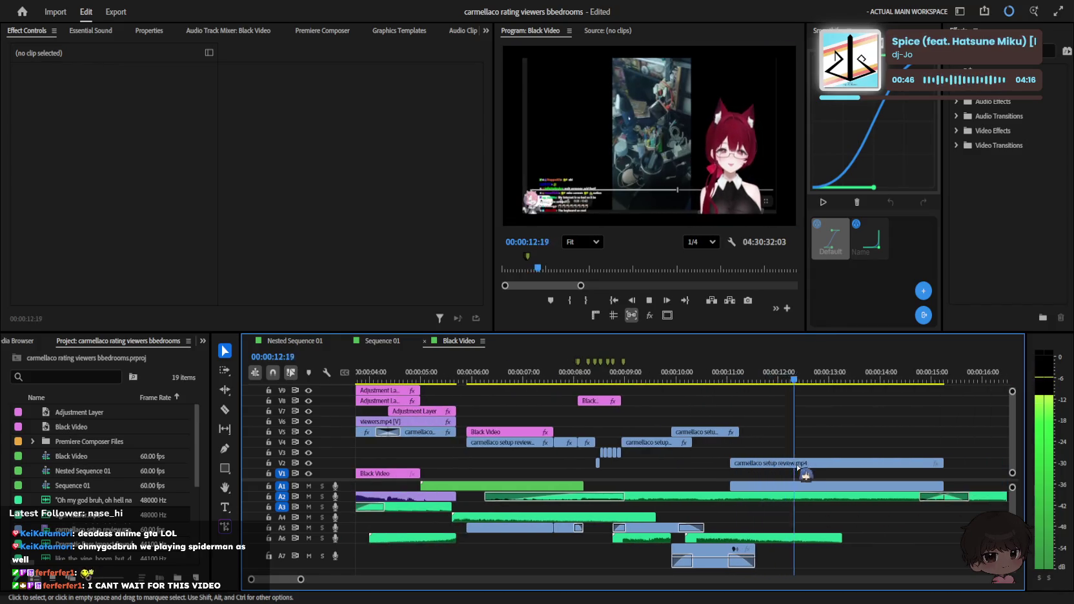
{"action": "key", "text": "space"}
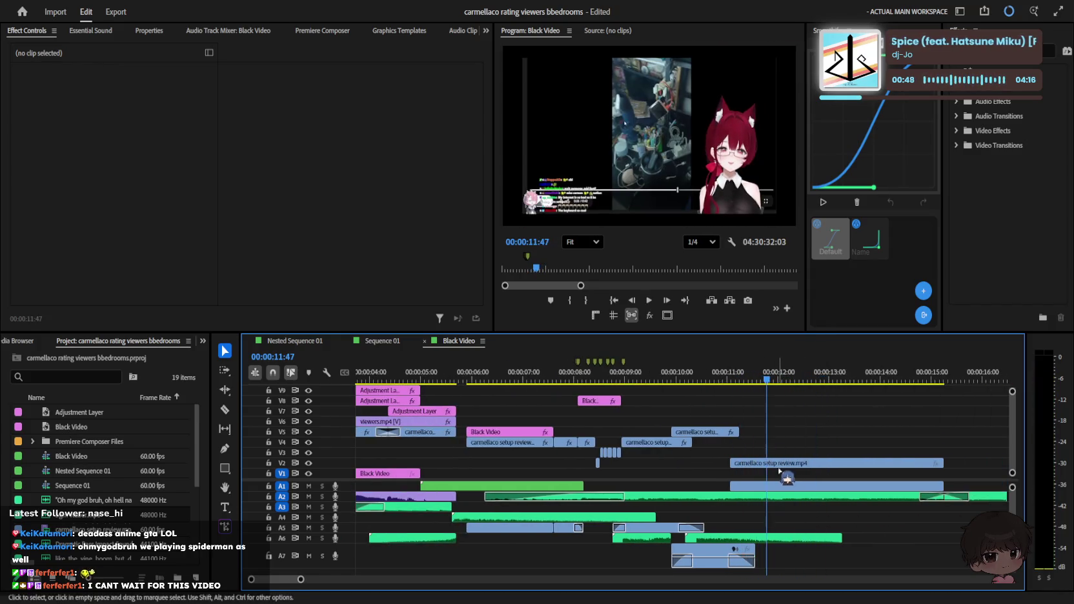
{"action": "left_click_drag", "start_coordinate": [768, 379], "coordinate": [619, 381]}
{"action": "left_click", "coordinate": [628, 380]}
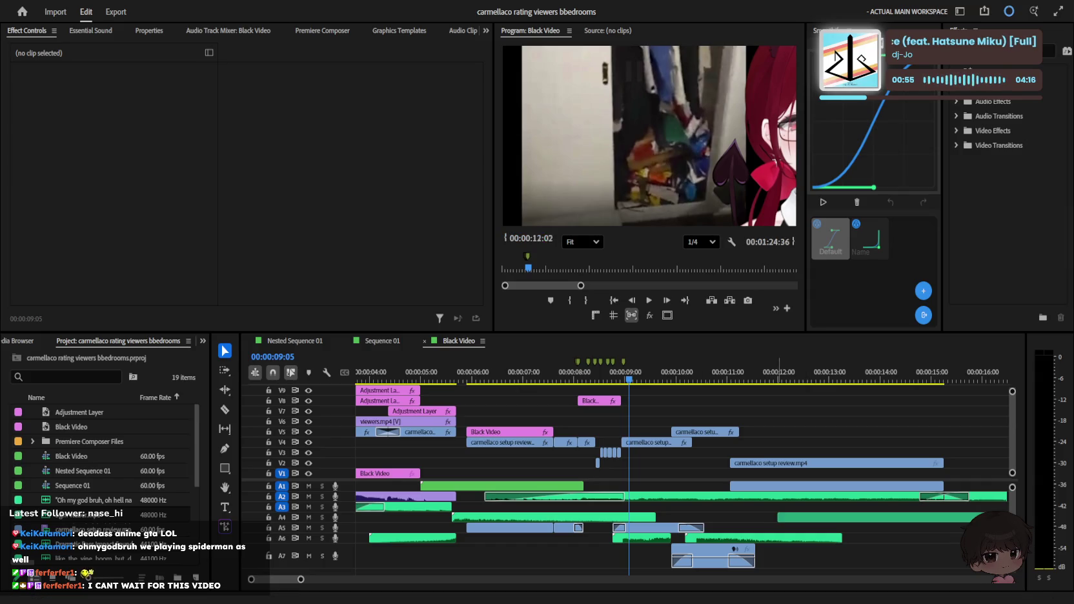
{"action": "left_click", "coordinate": [865, 517]}
Step: Stop playback, solo track A4, and move the playhead to about 11:31
{"action": "key", "text": "space"}
{"action": "key", "text": "space"}
{"action": "left_click", "coordinate": [309, 517]}
{"action": "left_click", "coordinate": [308, 517]}
{"action": "left_click", "coordinate": [321, 517]}
{"action": "left_click", "coordinate": [754, 380]}
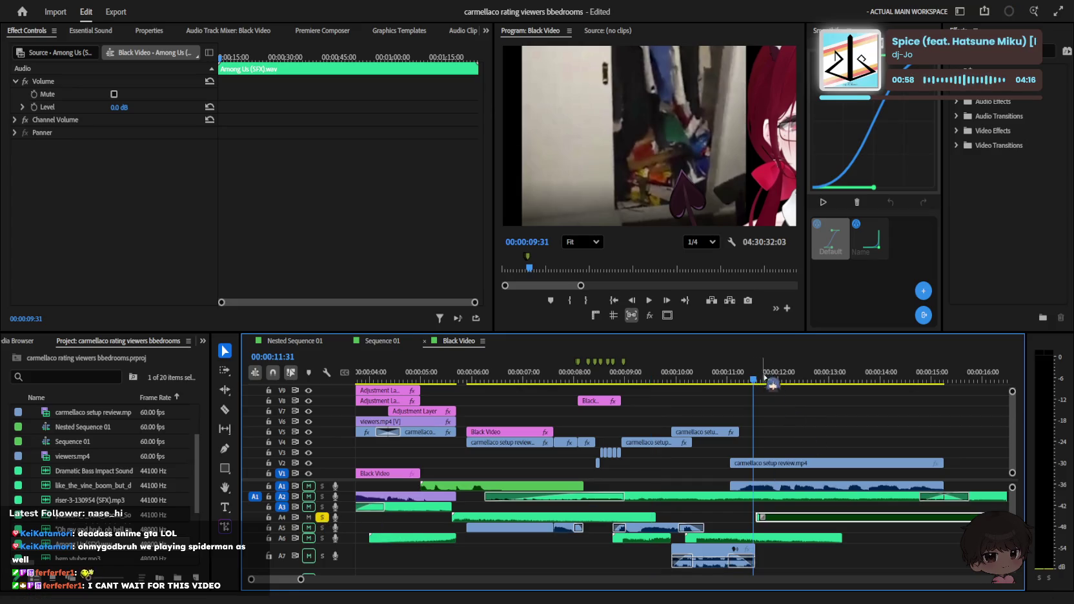
Step: Select the long Among Us sound clip on A4 and sharply lower its volume
{"action": "left_click", "coordinate": [812, 515]}
{"action": "scroll", "coordinate": [794, 515], "scroll_direction": "down", "scroll_amount": 3}
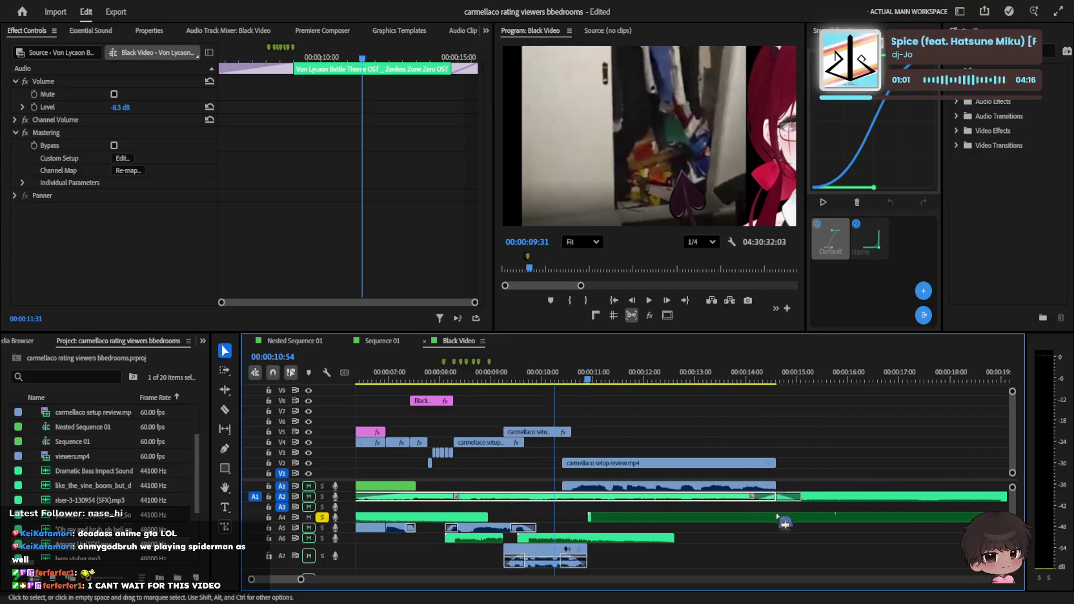
{"action": "scroll", "coordinate": [777, 517], "scroll_direction": "down", "scroll_amount": 2}
{"action": "scroll", "coordinate": [778, 517], "scroll_direction": "down", "scroll_amount": 2}
{"action": "left_click", "coordinate": [762, 517]}
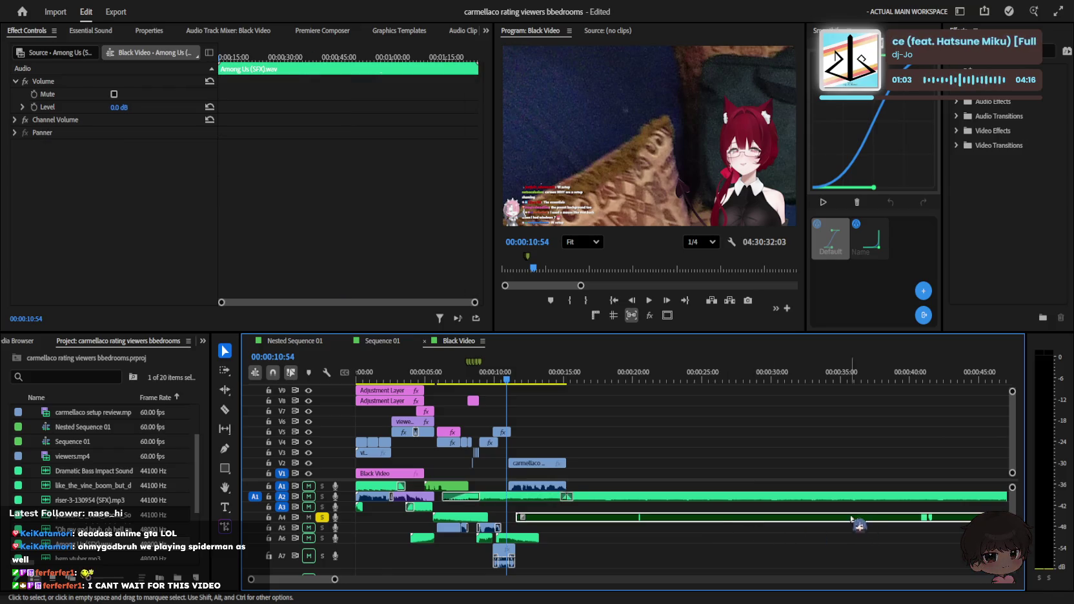
{"action": "left_click", "coordinate": [859, 437]}
{"action": "scroll", "coordinate": [854, 533], "scroll_direction": "down", "scroll_amount": 2}
{"action": "scroll", "coordinate": [855, 533], "scroll_direction": "down", "scroll_amount": 2}
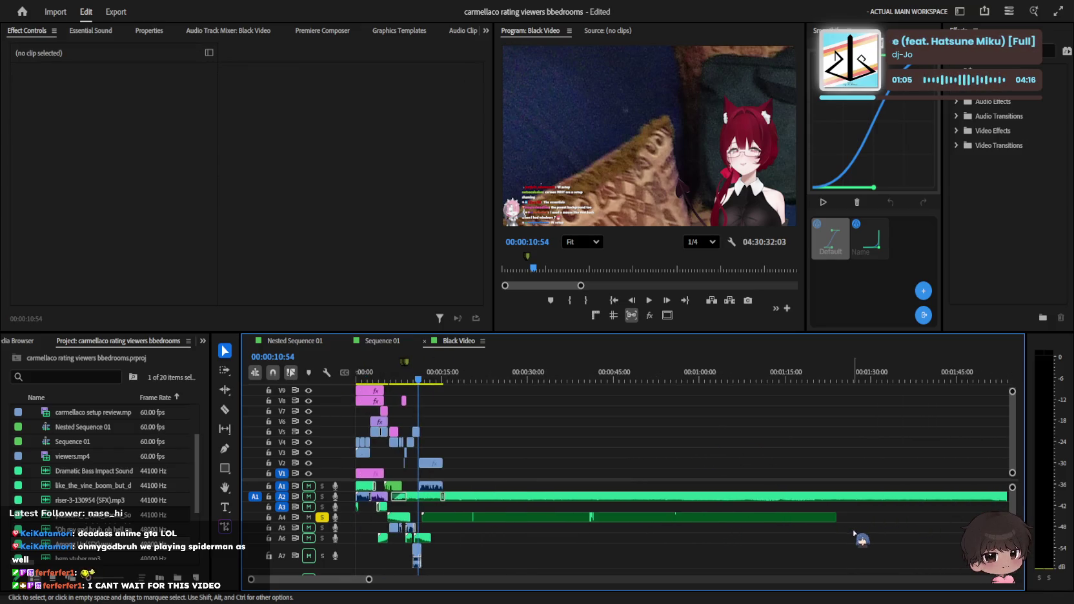
{"action": "left_click", "coordinate": [647, 517]}
{"action": "scroll", "coordinate": [491, 516], "scroll_direction": "up", "scroll_amount": 3}
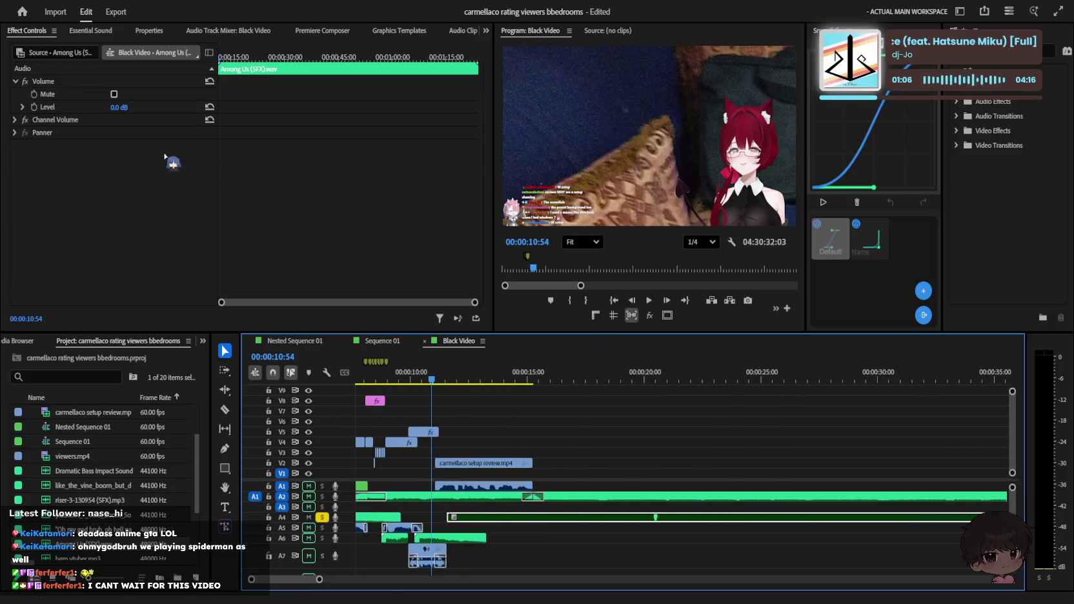
{"action": "left_click_drag", "start_coordinate": [119, 107], "coordinate": [65, 107]}
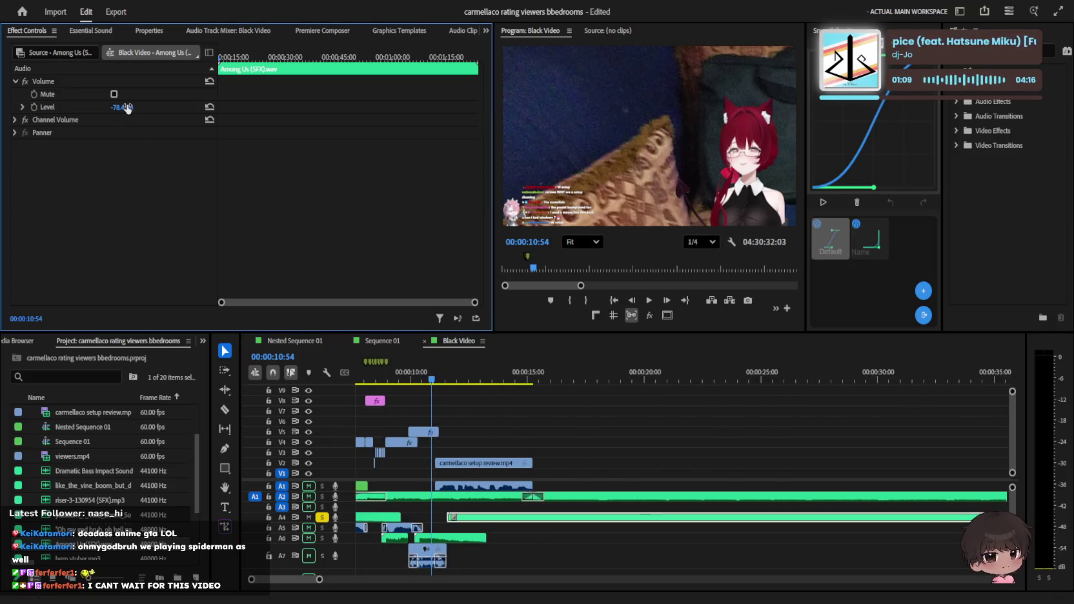
Step: Play back the quieter effect, stop at 14:41, and place the Among Us Impostor sound there
{"action": "key", "text": "space"}
{"action": "key", "text": "equal"}
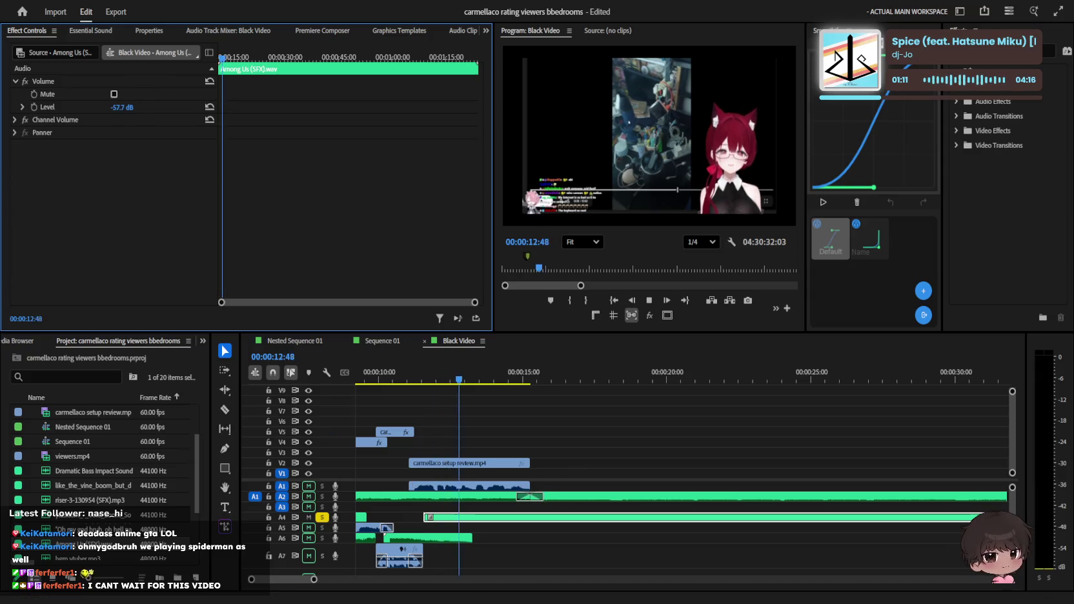
{"action": "key", "text": "space"}
{"action": "left_click", "coordinate": [570, 391]}
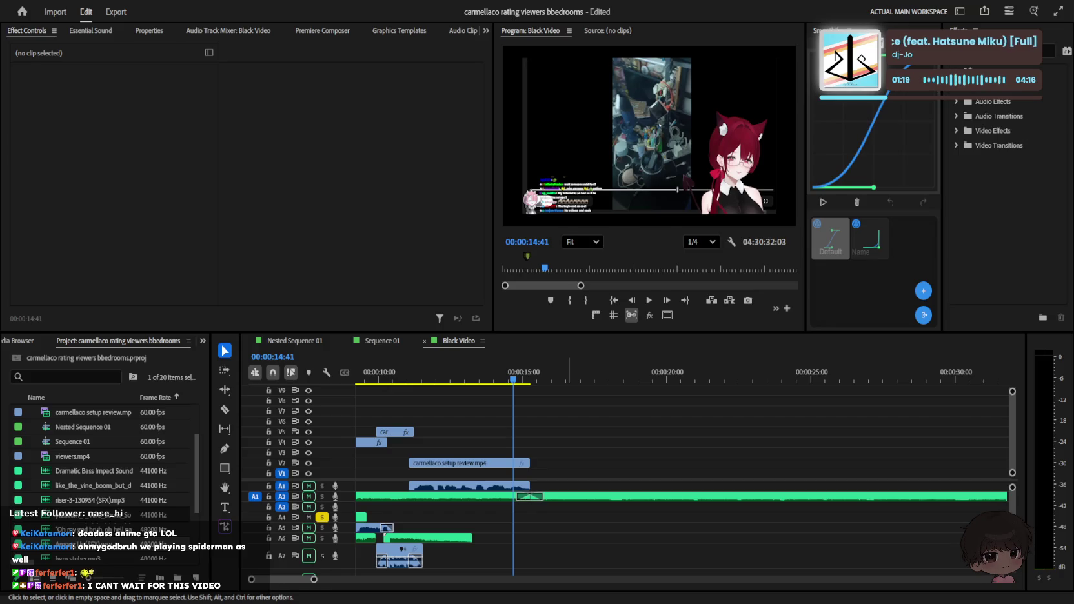
{"action": "left_click_drag", "start_coordinate": [531, 517], "coordinate": [516, 518]}
Step: Move the Among Us Impostor sound onto A3 and set its volume to -11.2 dB
{"action": "left_click", "coordinate": [578, 520]}
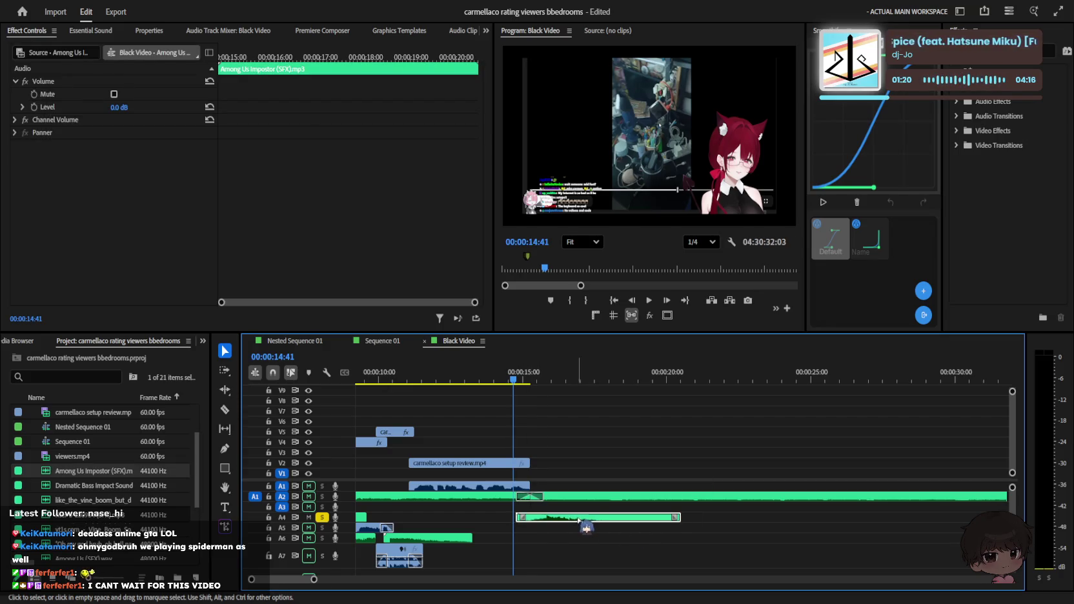
{"action": "left_click", "coordinate": [606, 442]}
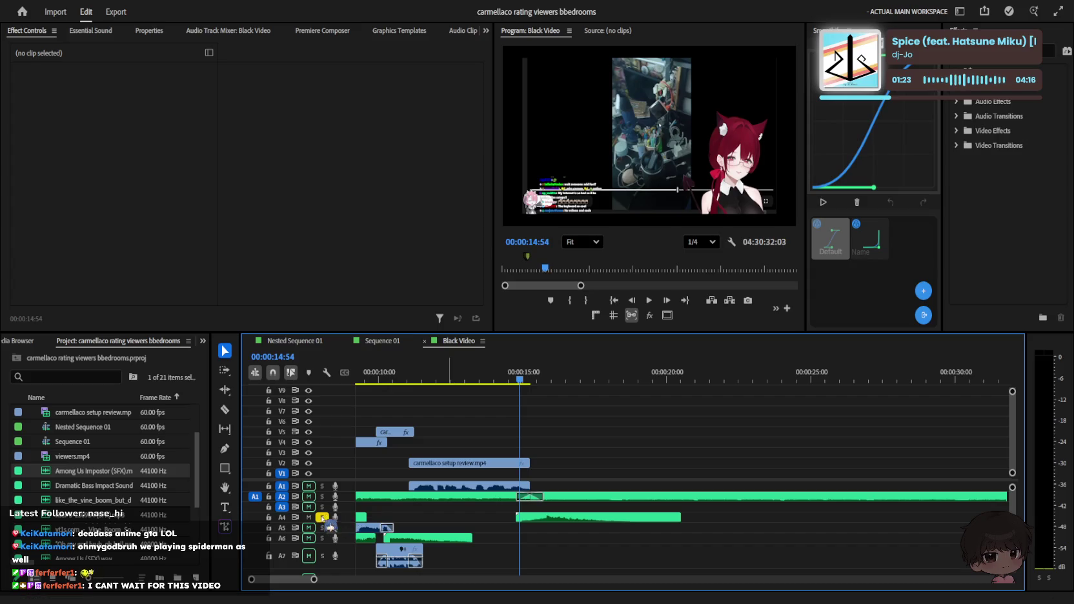
{"action": "key", "text": "="}
{"action": "key", "text": "="}
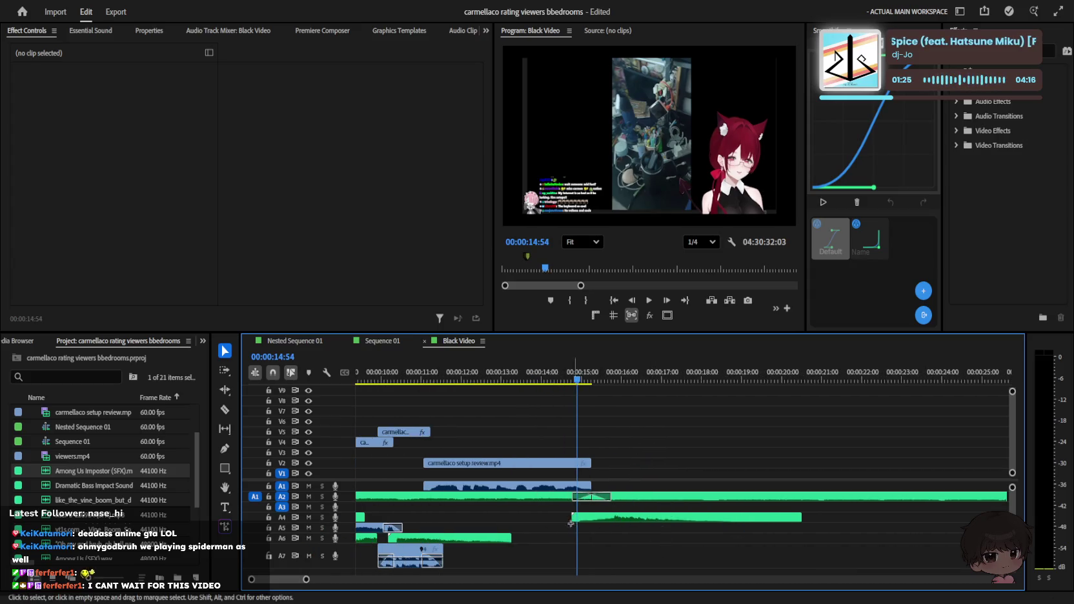
{"action": "left_click_drag", "start_coordinate": [598, 523], "coordinate": [510, 507]}
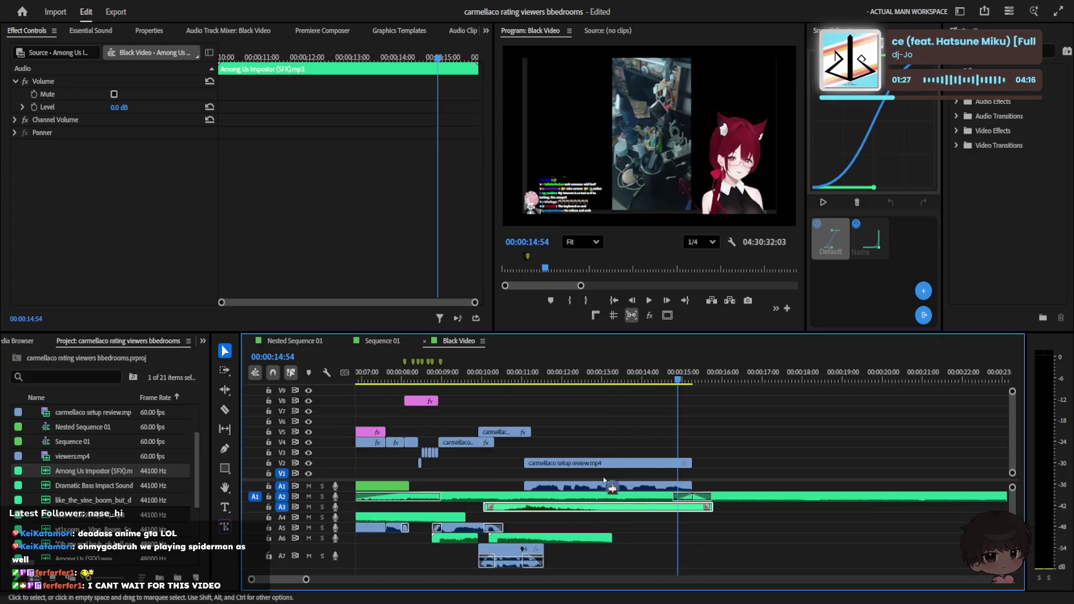
{"action": "left_click_drag", "start_coordinate": [550, 381], "coordinate": [462, 380]}
{"action": "left_click_drag", "start_coordinate": [119, 107], "coordinate": [84, 107]}
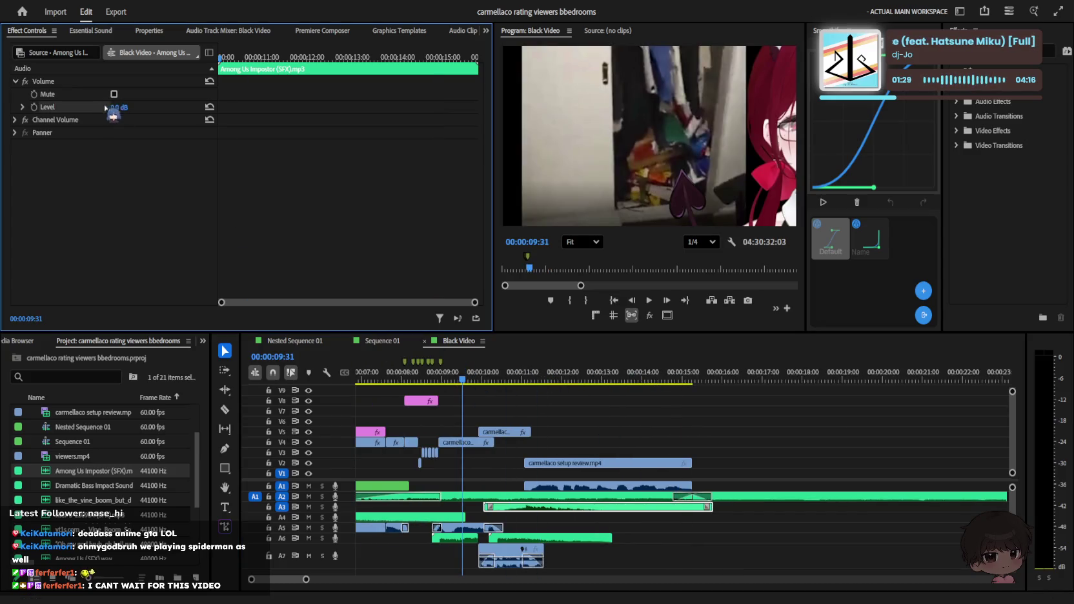
Step: Shift the Impostor sound later on A3, replaying from 10:29 and 13:23 to check timing
{"action": "key", "text": "space"}
{"action": "key", "text": "="}
{"action": "key", "text": "="}
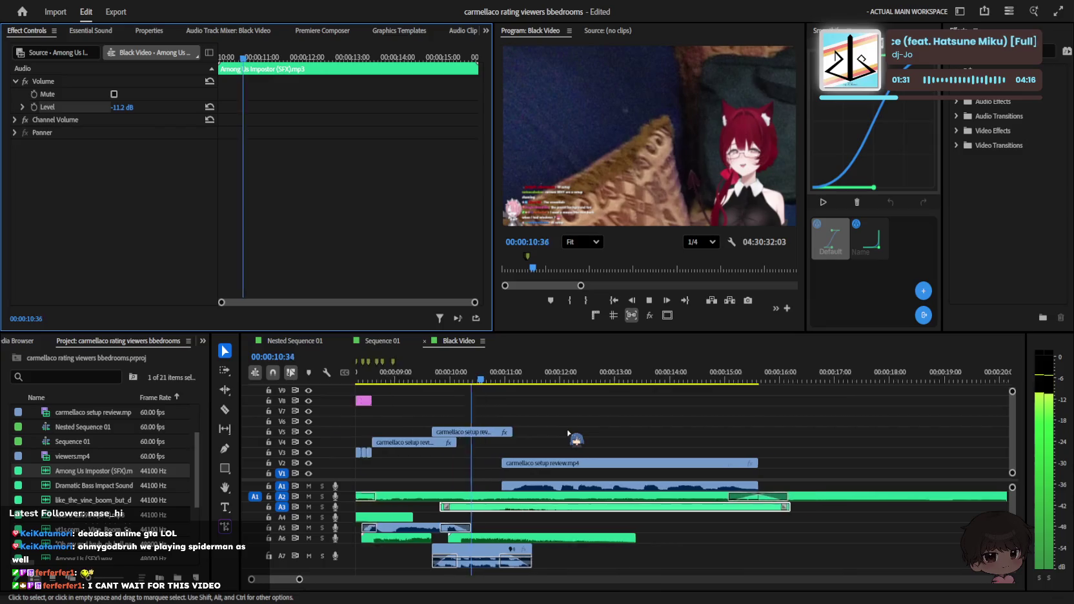
{"action": "left_click_drag", "start_coordinate": [537, 515], "coordinate": [589, 515]}
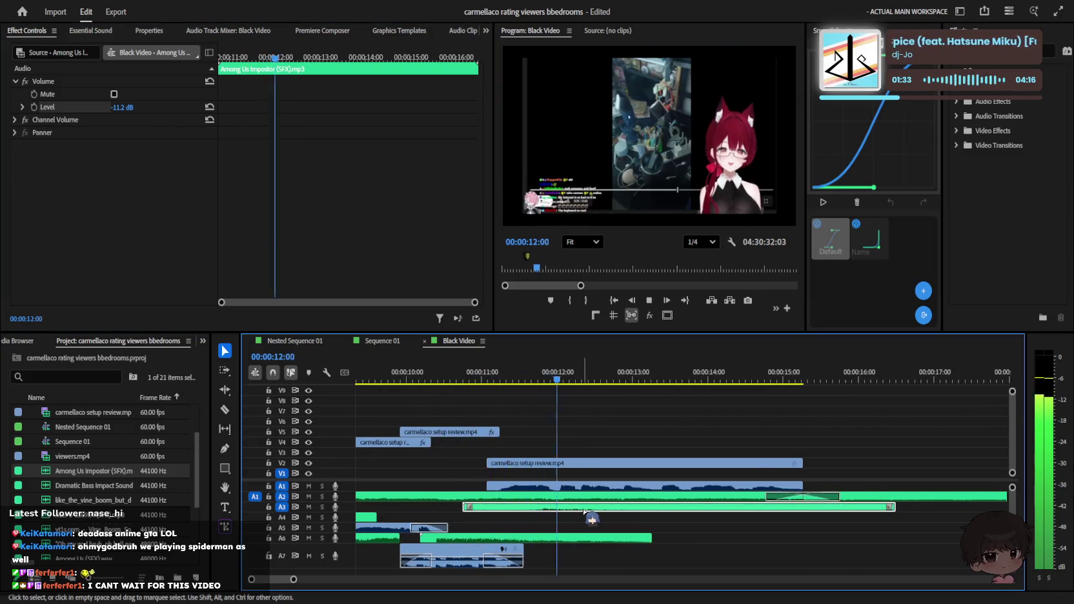
{"action": "left_click", "coordinate": [443, 382]}
{"action": "key", "text": "space"}
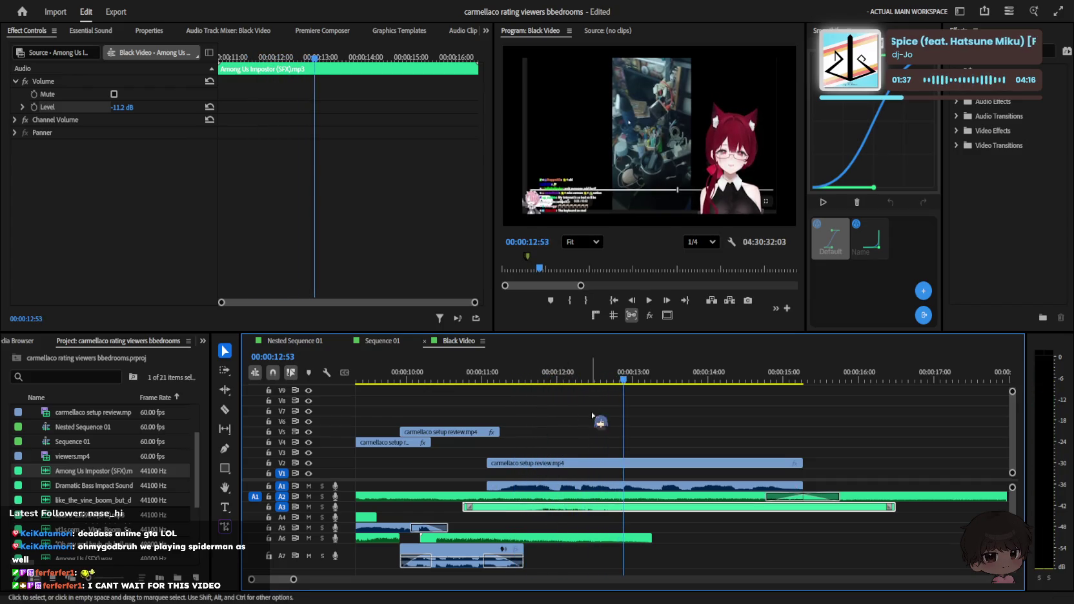
{"action": "key", "text": "space"}
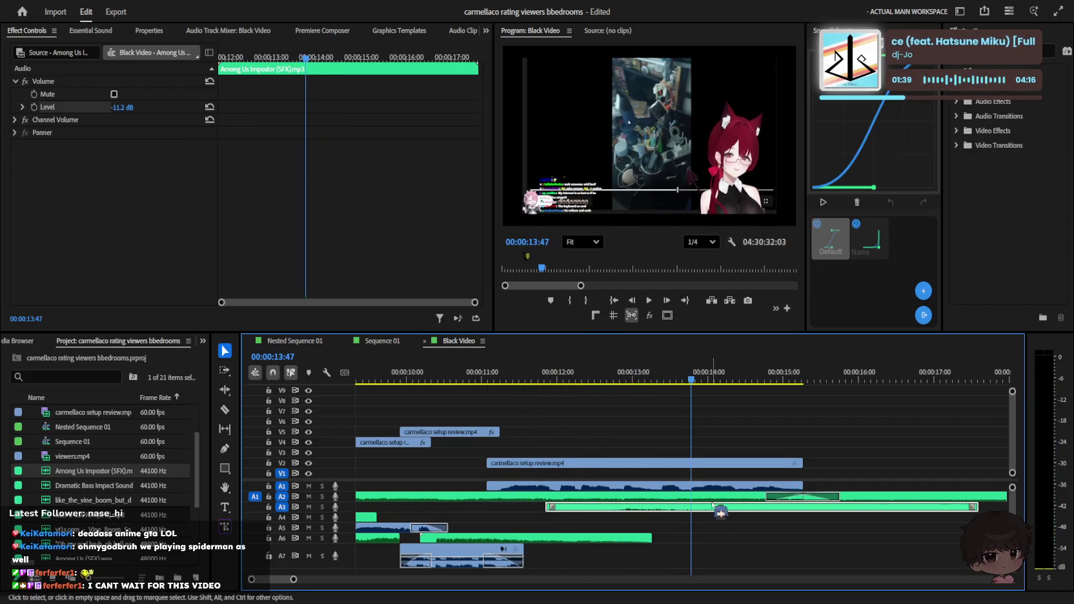
{"action": "left_click_drag", "start_coordinate": [641, 516], "coordinate": [772, 516]}
{"action": "left_click", "coordinate": [659, 382]}
{"action": "key", "text": "space"}
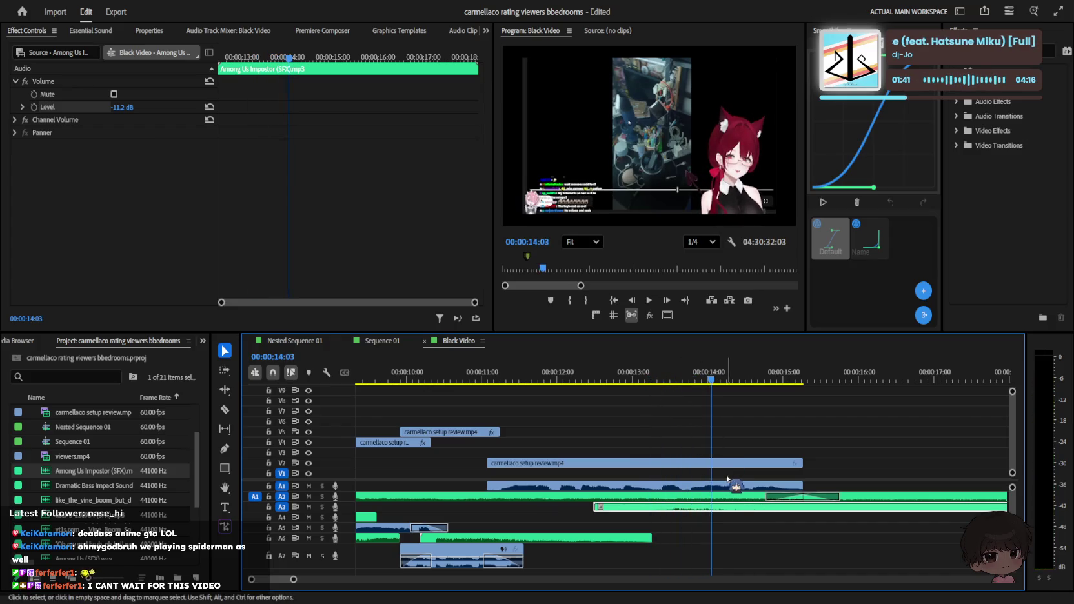
{"action": "key", "text": "space"}
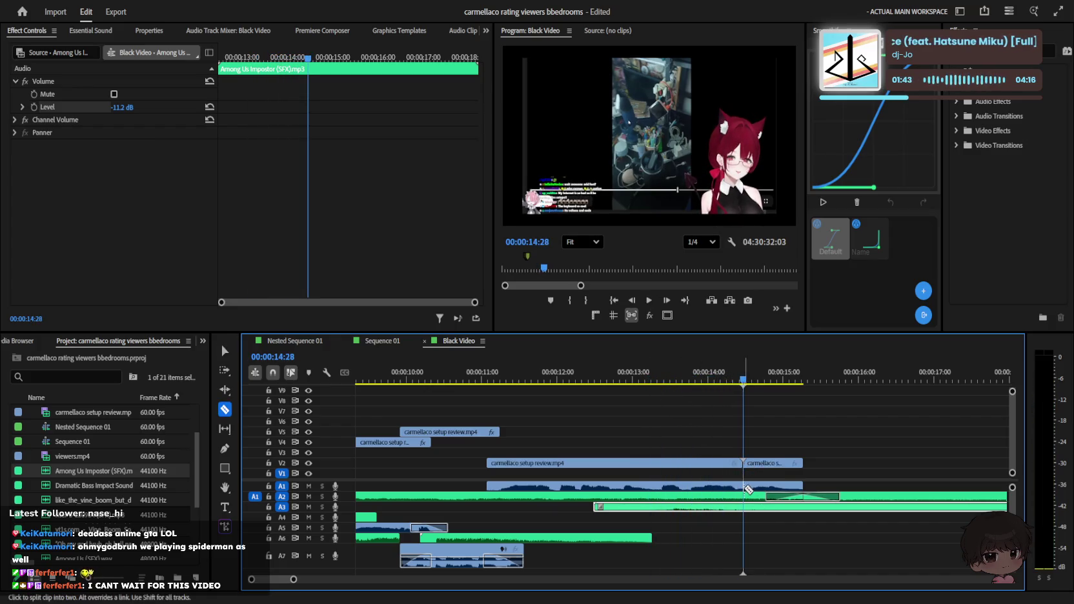
Step: Cut the setup review clip at 14:28, delete the tail, and save
{"action": "key", "text": "v"}
{"action": "left_click", "coordinate": [761, 485]}
{"action": "key", "text": "Delete"}
{"action": "key", "text": "minus"}
{"action": "key", "text": "minus"}
{"action": "key", "text": "minus"}
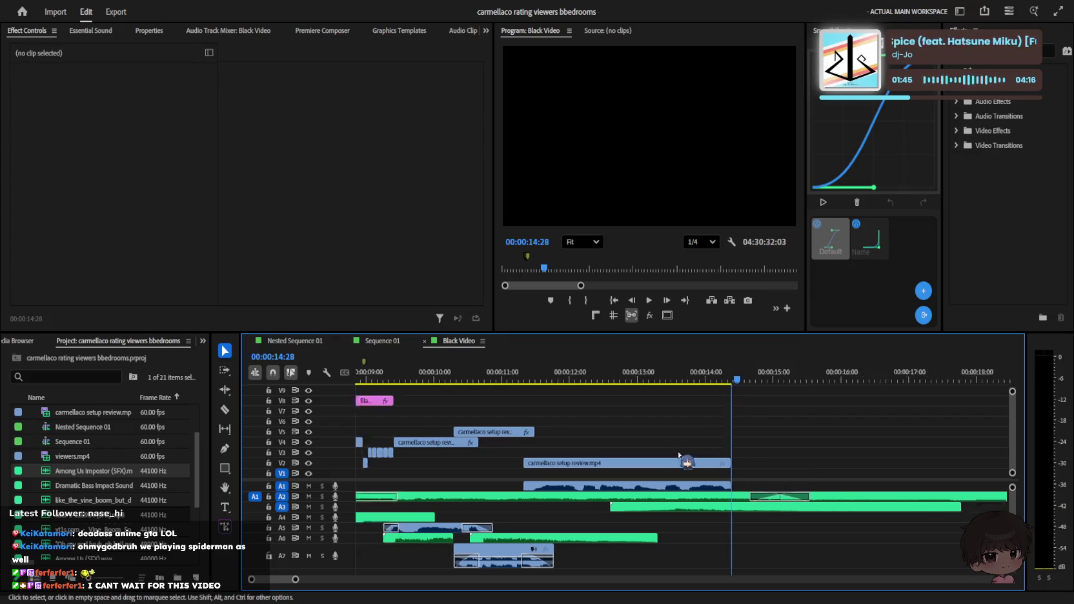
{"action": "key", "text": "ctrl+s"}
Step: Return to the sequence start and select the setup clip at 8:36
{"action": "left_click_drag", "start_coordinate": [297, 357], "coordinate": [279, 363]}
{"action": "key", "text": "Home"}
{"action": "key", "text": "equal"}
{"action": "key", "text": "equal"}
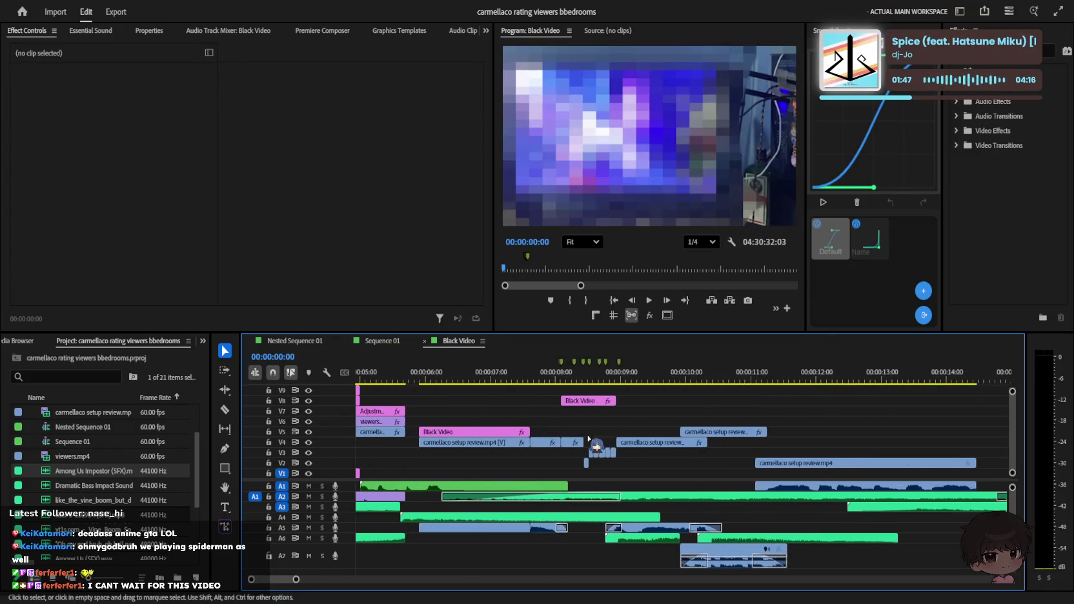
{"action": "left_click", "coordinate": [595, 453]}
Step: Scale the setup clip at 8:36 up to 116 and check its transform handles
{"action": "left_click_drag", "start_coordinate": [112, 109], "coordinate": [120, 108]}
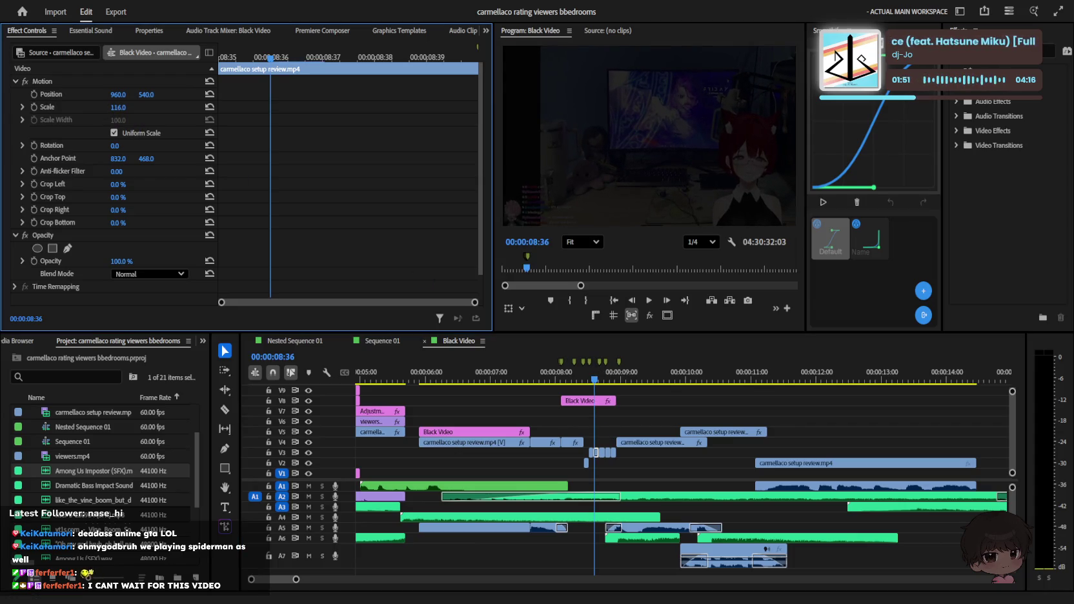
{"action": "left_click", "coordinate": [34, 82]}
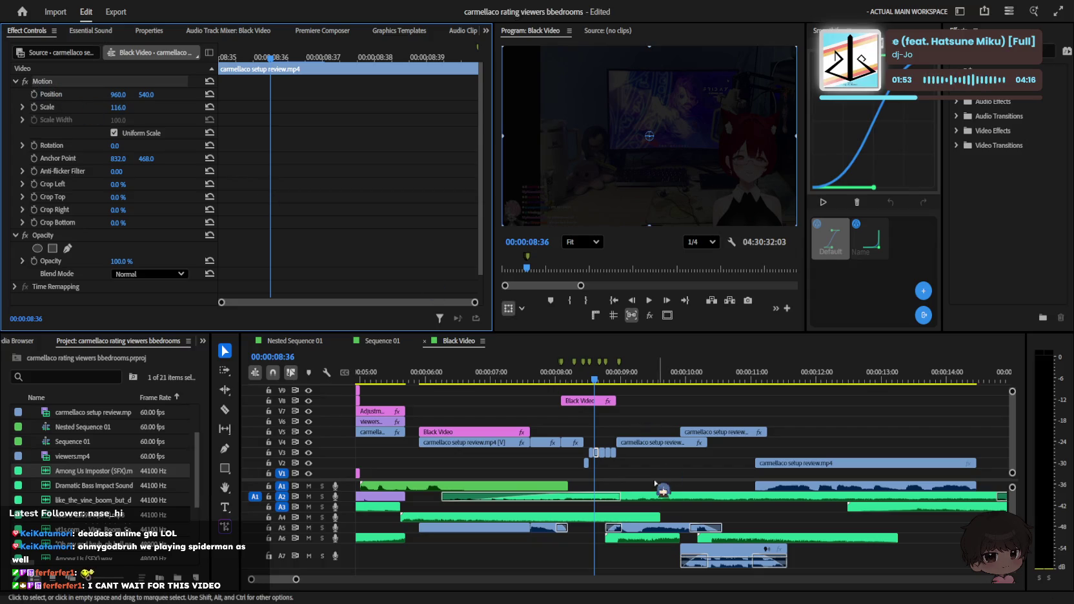
{"action": "left_click", "coordinate": [581, 454]}
{"action": "left_click", "coordinate": [586, 463]}
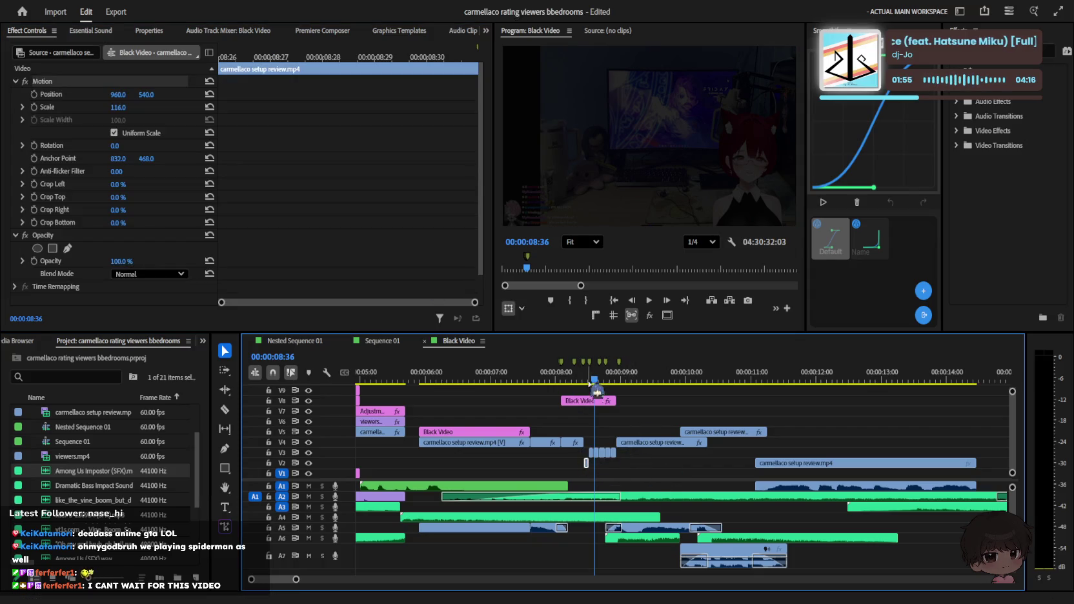
Step: Play the intro from the beginning and stop at 8:27
{"action": "key", "text": "Home"}
{"action": "key", "text": "space"}
{"action": "left_click", "coordinate": [741, 400]}
{"action": "key", "text": "minus"}
{"action": "left_click", "coordinate": [488, 486]}
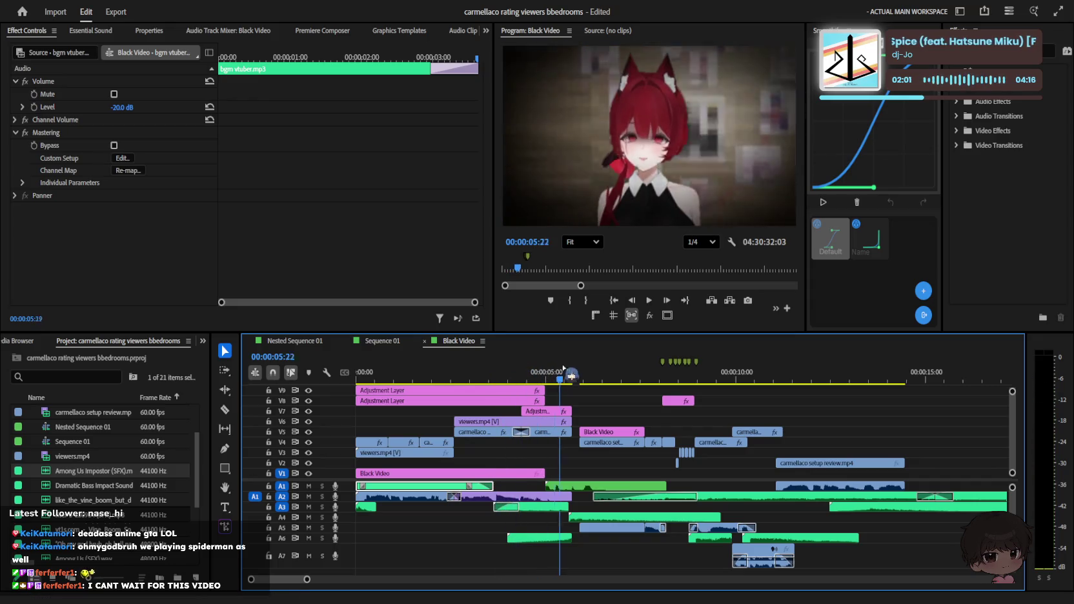
{"action": "key", "text": "equal"}
{"action": "key", "text": "minus"}
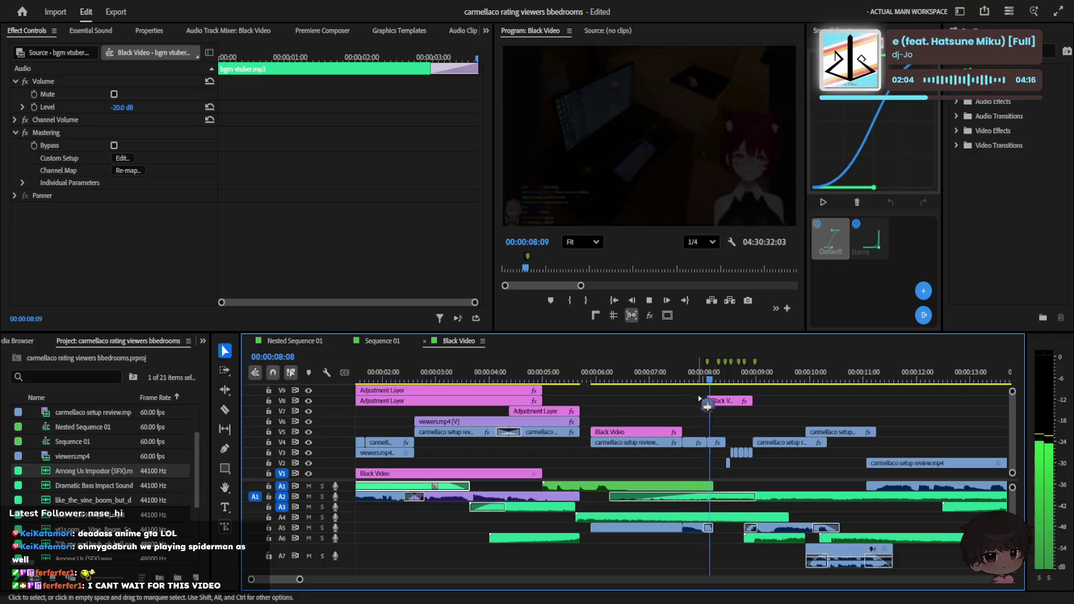
{"action": "key", "text": "space"}
{"action": "key", "text": "minus"}
{"action": "scroll", "coordinate": [579, 409], "scroll_direction": "up", "scroll_amount": 2}
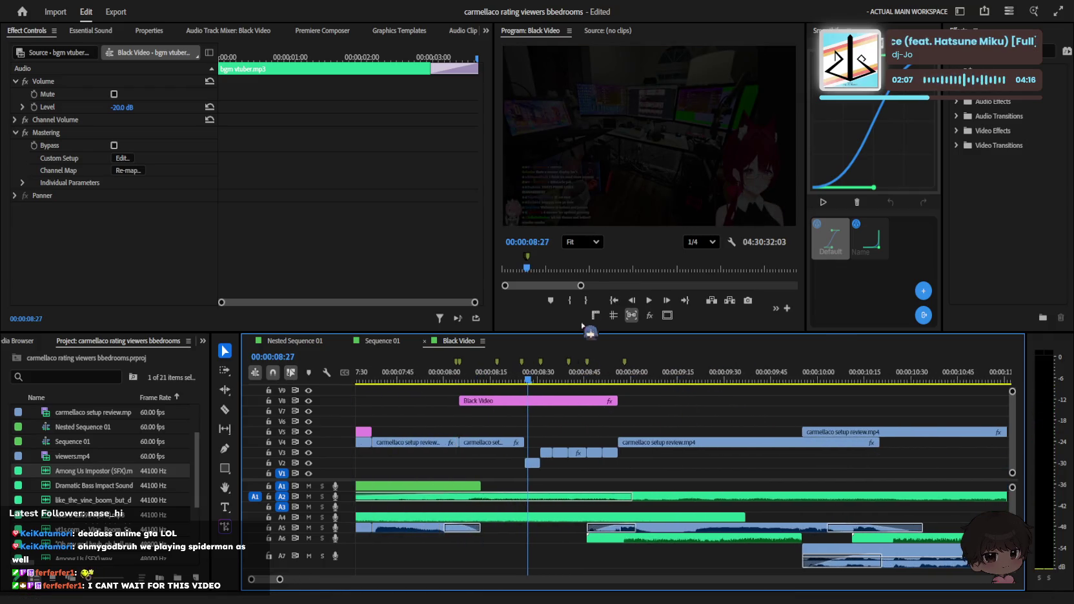
Step: Create an empty text layer in the Program monitor at 8:27 with the Type tool
{"action": "key", "text": "t"}
{"action": "left_click", "coordinate": [606, 137]}
{"action": "key", "text": "b"}
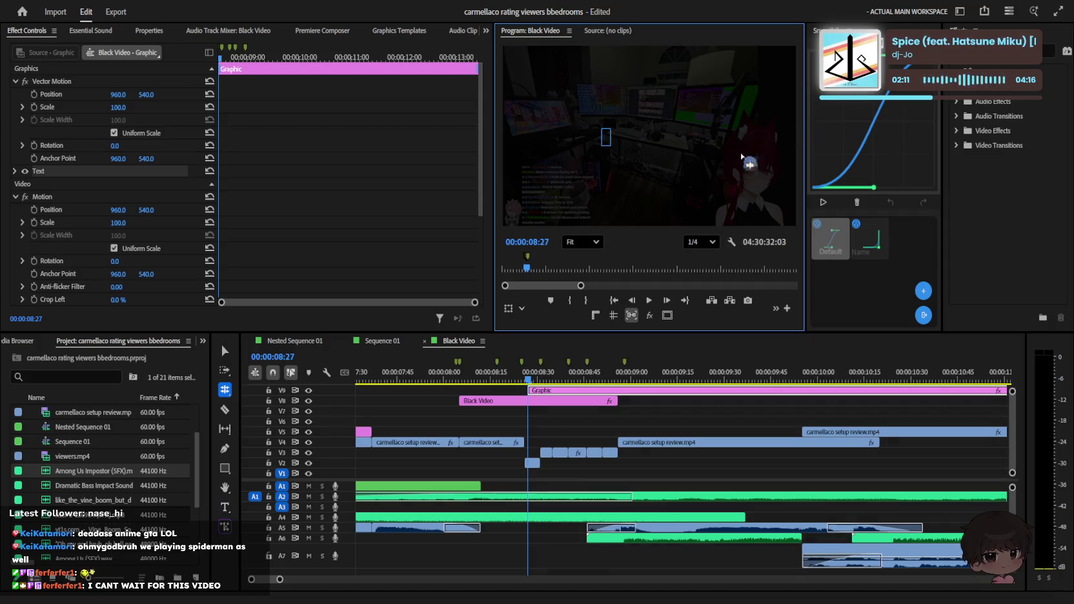
Step: Delete the empty graphic clip from V9
{"action": "left_click", "coordinate": [679, 416]}
{"action": "key", "text": "v"}
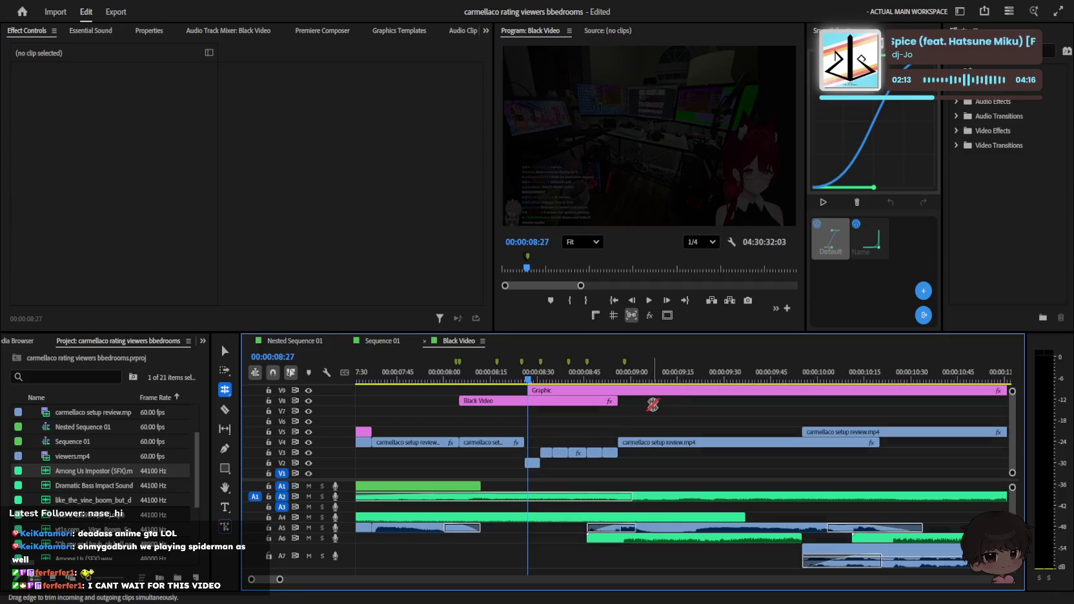
{"action": "left_click", "coordinate": [658, 390]}
{"action": "key", "text": "Delete"}
Step: Type the title 'rating viewers bedrooms', then replace 'bedrooms' with 'setups'
{"action": "key", "text": "t"}
{"action": "left_click", "coordinate": [600, 142]}
{"action": "type", "text": "rating viewers bedroom"}
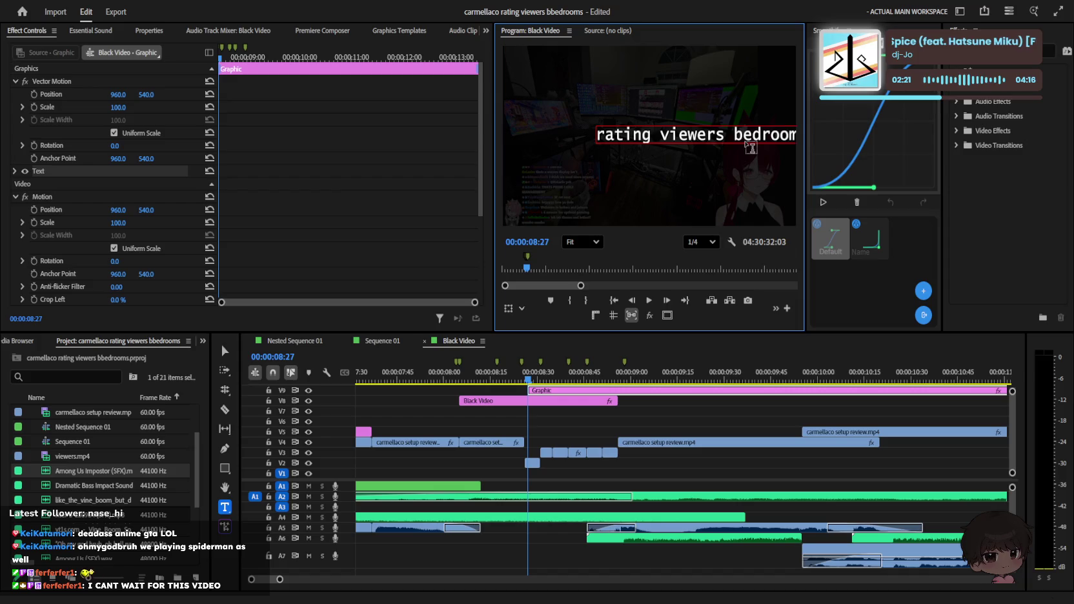
{"action": "key", "text": "ctrl+a"}
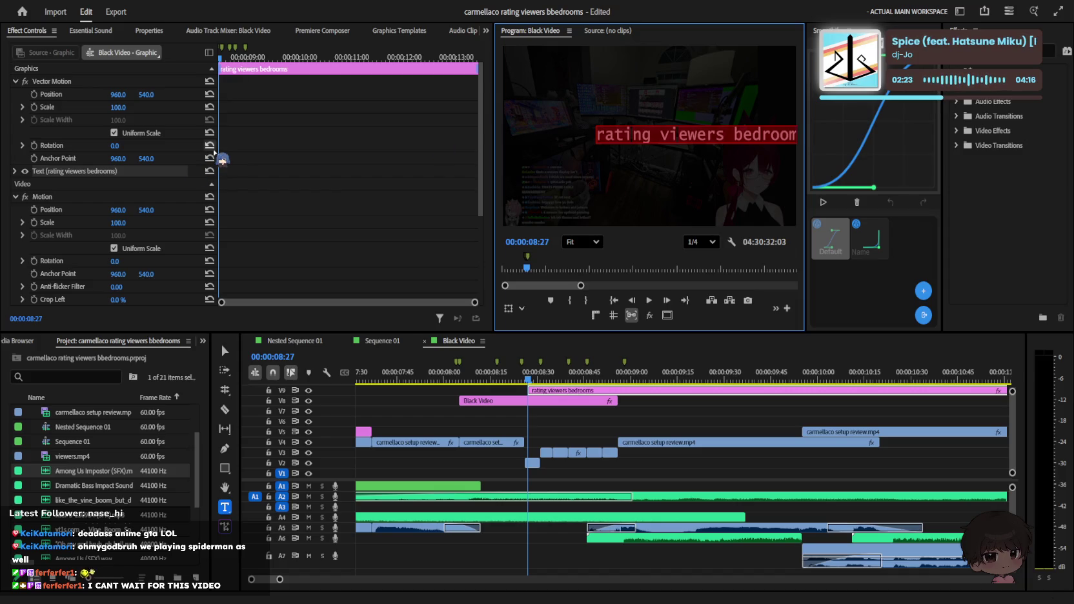
{"action": "left_click_drag", "start_coordinate": [722, 133], "coordinate": [930, 146]}
{"action": "key", "text": "BackSpace"}
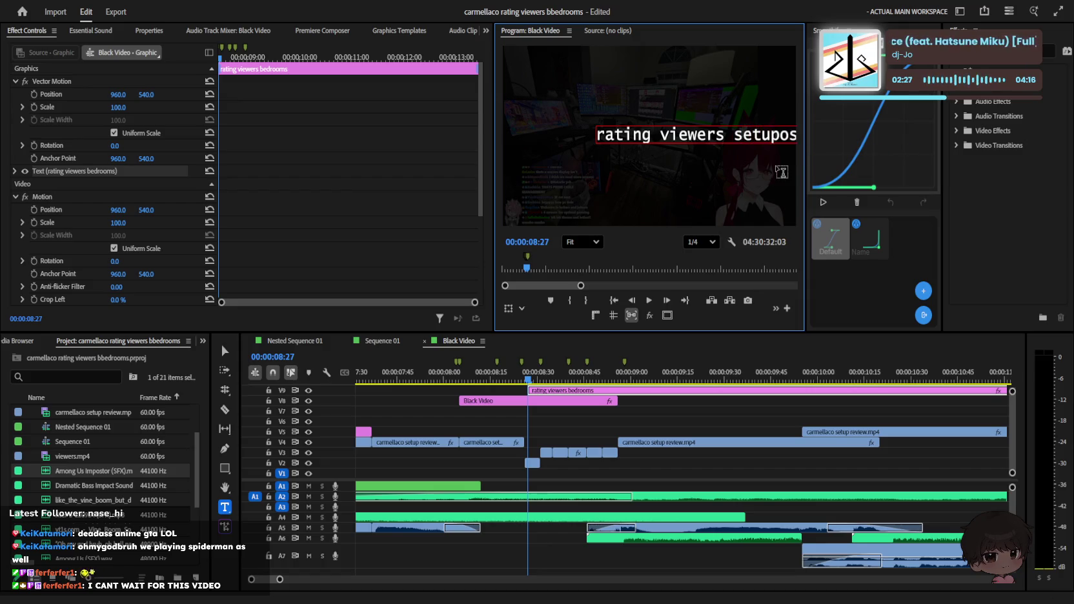
{"action": "key", "text": "ctrl+a"}
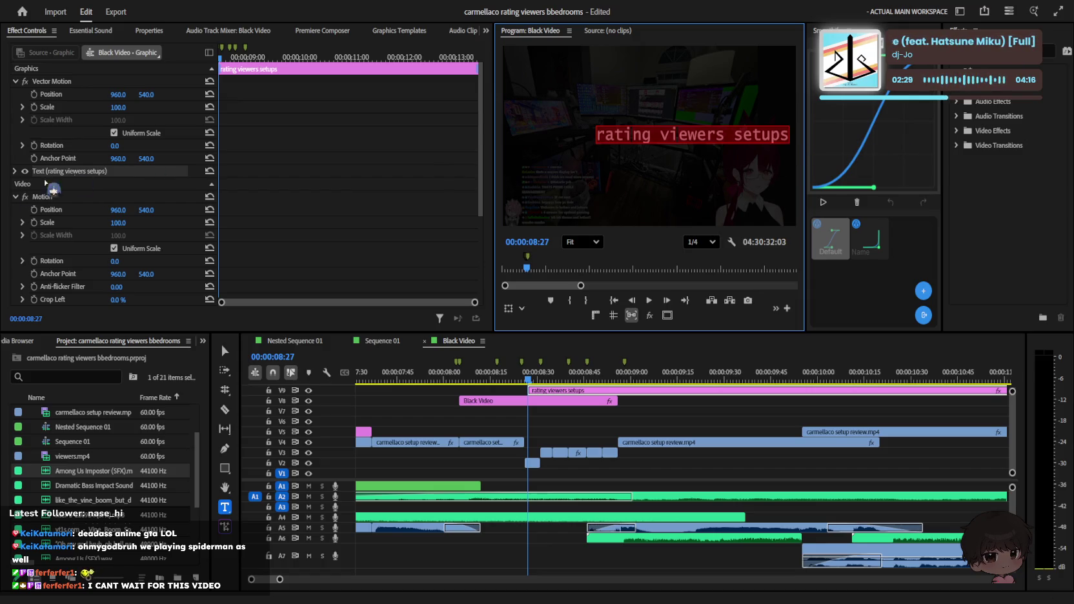
Step: Set the title font to Lexend Deca ExtraBold and centre-align the text
{"action": "left_click", "coordinate": [15, 171]}
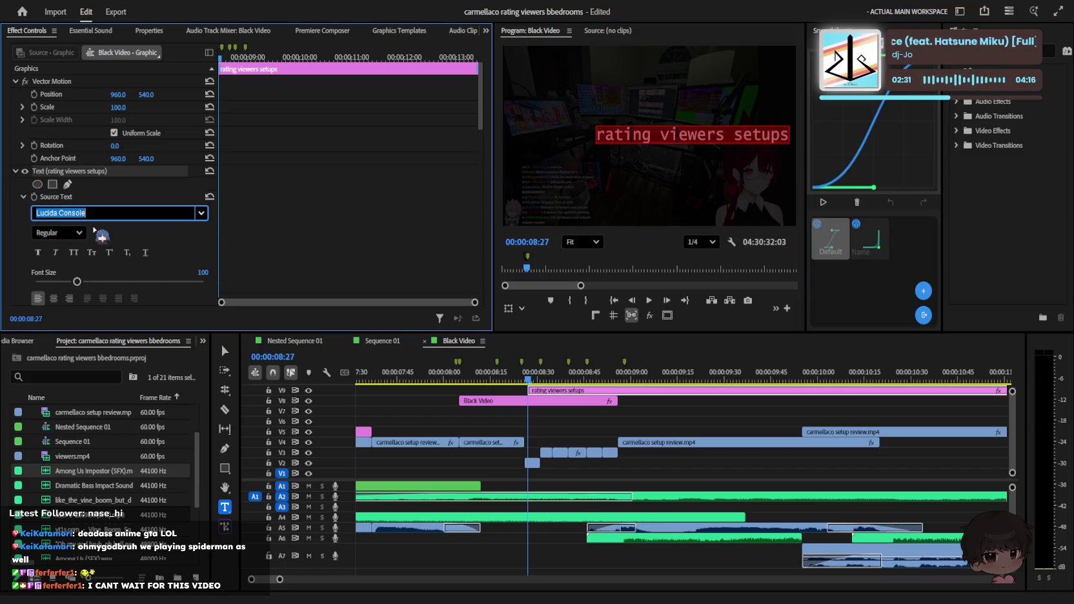
{"action": "type", "text": "lexend"}
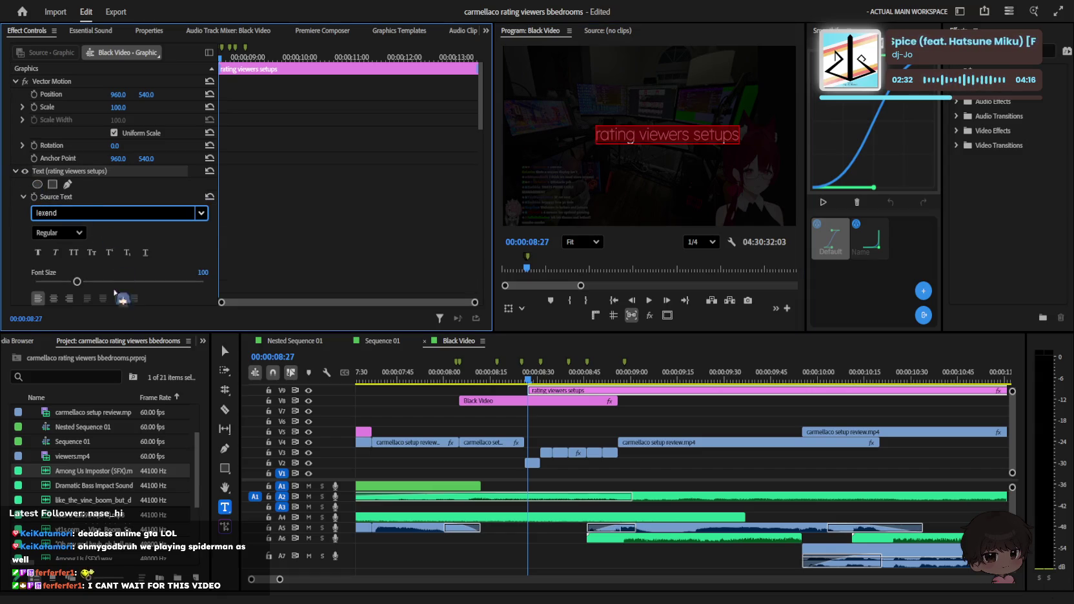
{"action": "key", "text": "Return"}
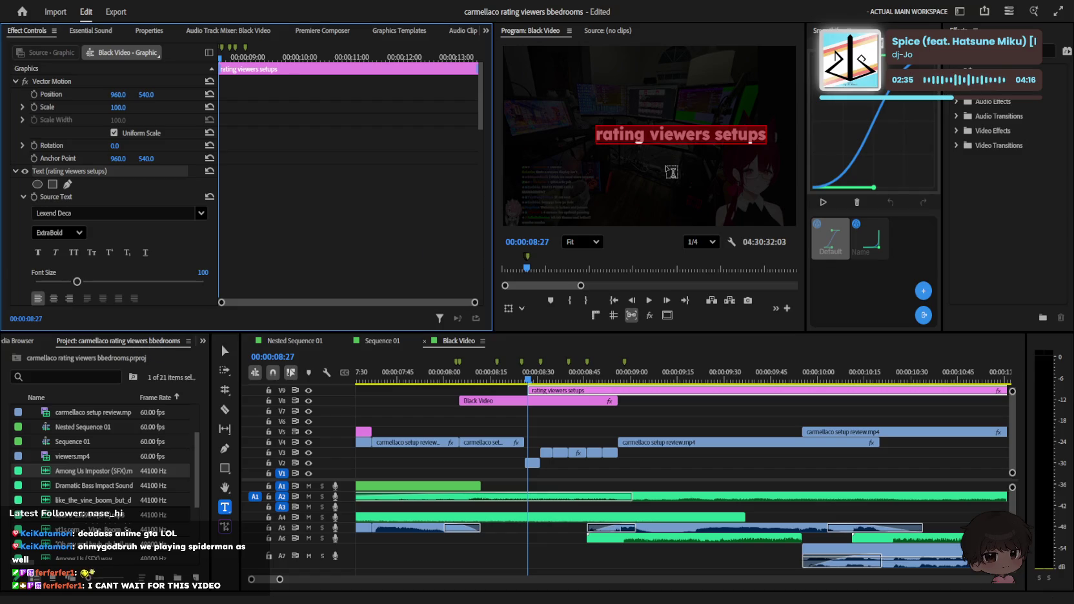
{"action": "scroll", "coordinate": [61, 278], "scroll_direction": "down", "scroll_amount": 1}
{"action": "left_click", "coordinate": [53, 274]}
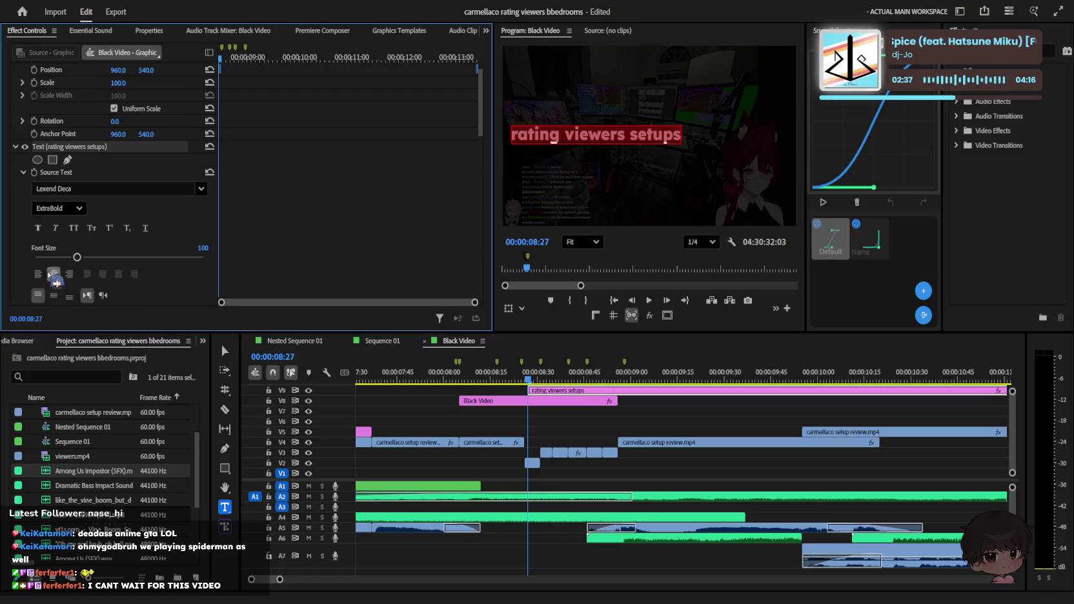
{"action": "scroll", "coordinate": [53, 275], "scroll_direction": "down", "scroll_amount": 5}
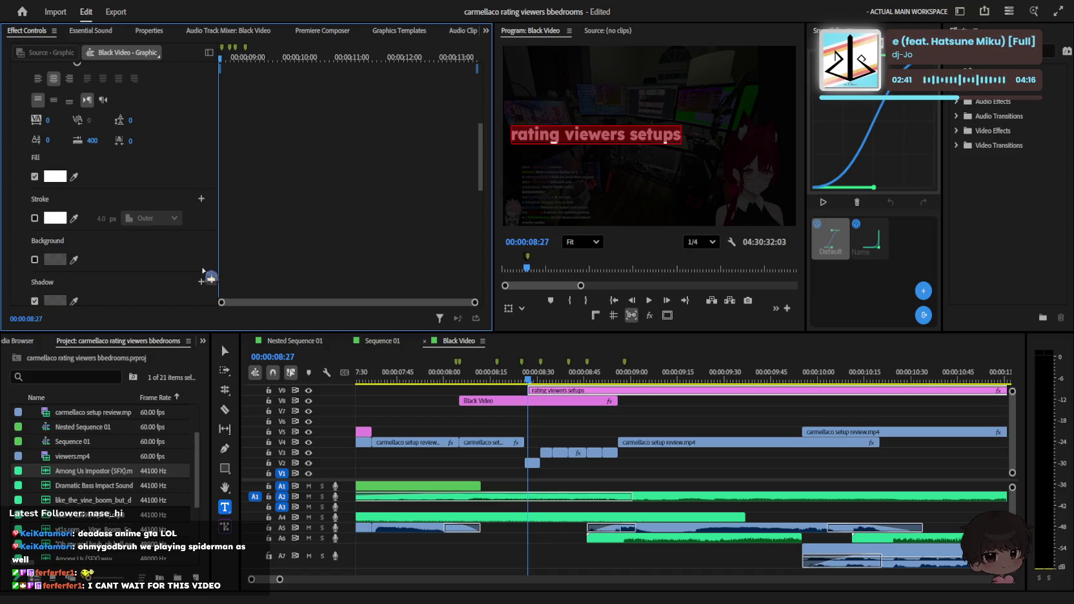
{"action": "left_click", "coordinate": [639, 427]}
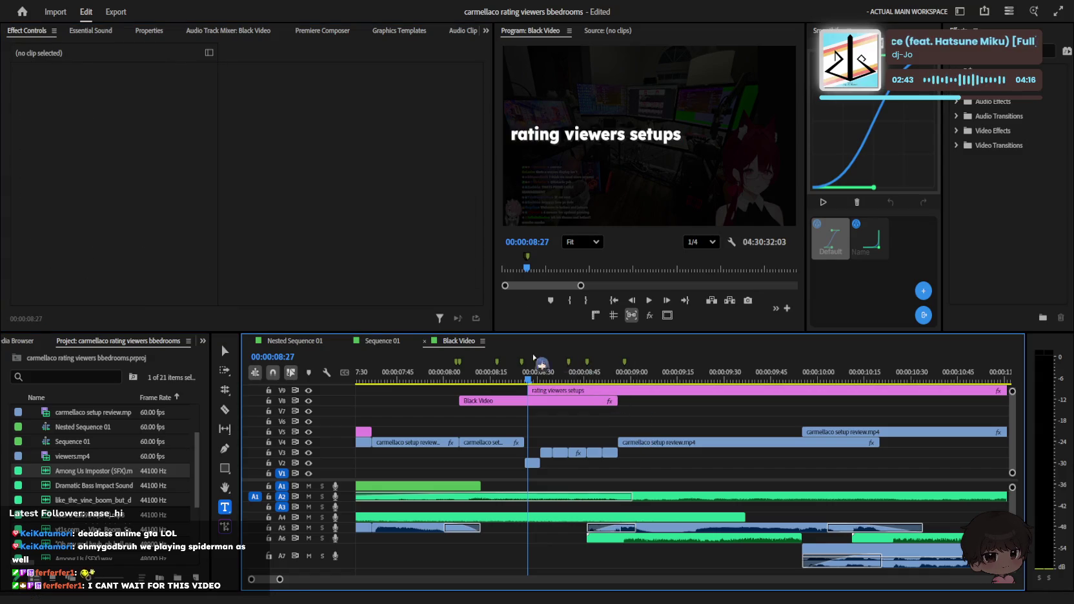
{"action": "left_click", "coordinate": [546, 391]}
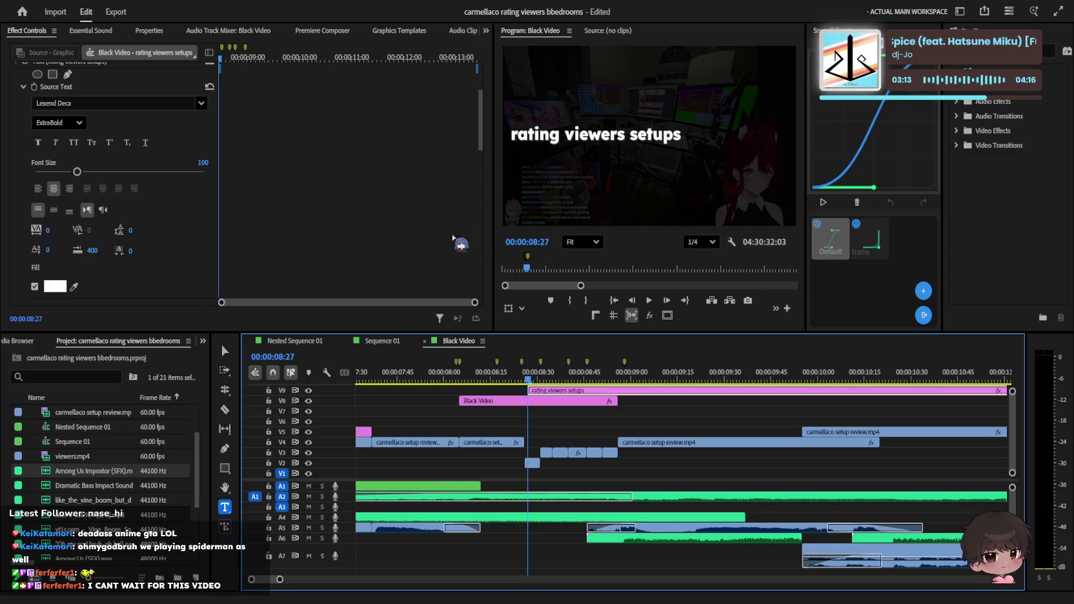
Step: Scroll Effect Controls down to the 'rating viewers setups' text properties
{"action": "scroll", "coordinate": [91, 210], "scroll_direction": "down", "scroll_amount": 2}
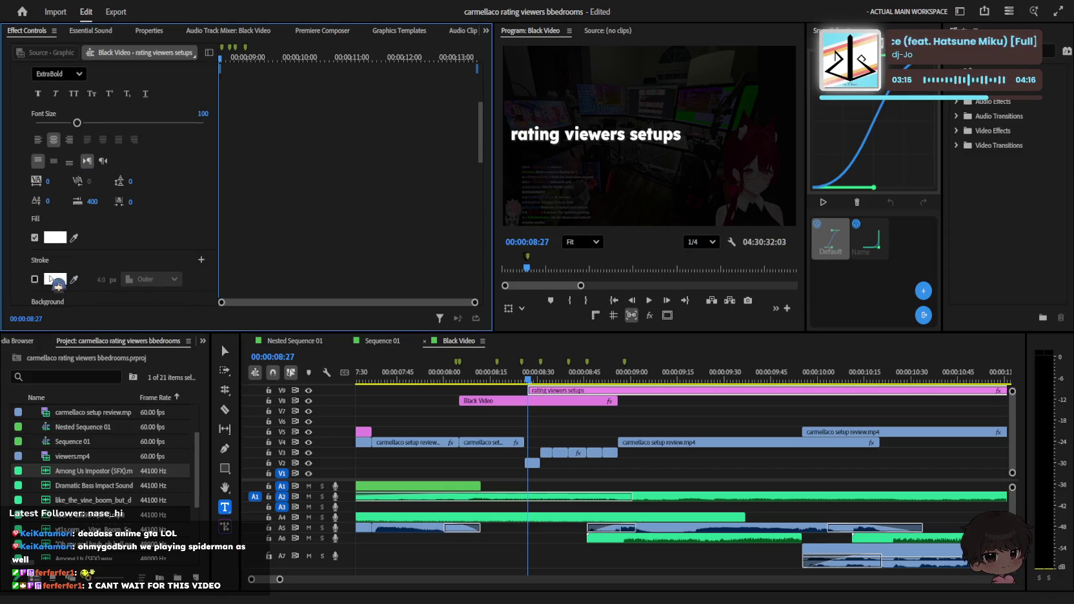
Step: Add an 11 px black outer stroke to the title and nudge the V9 clip's start
{"action": "left_click", "coordinate": [35, 279]}
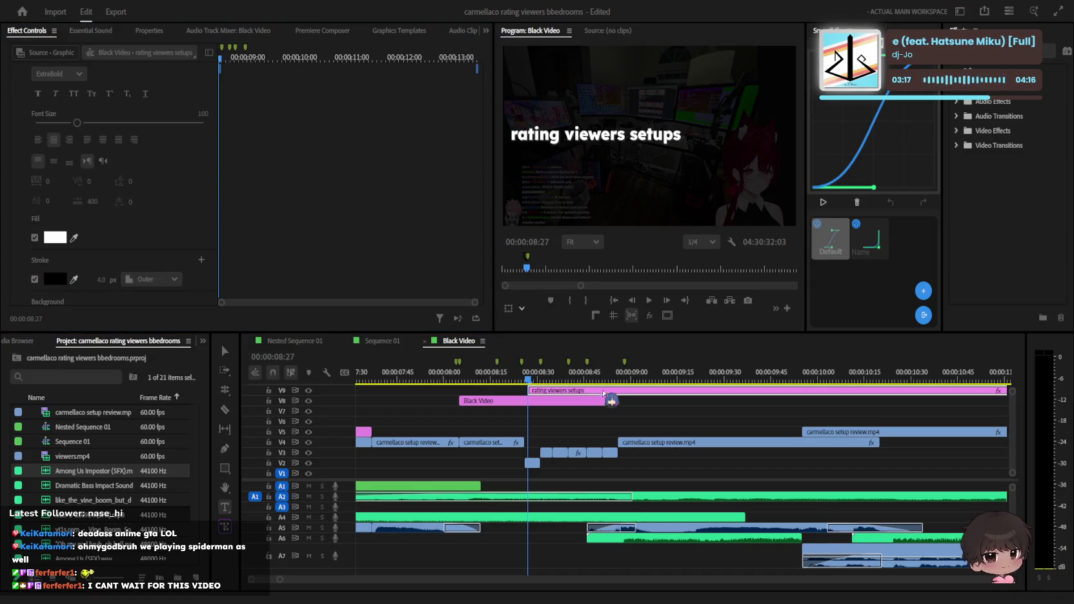
{"action": "left_click_drag", "start_coordinate": [100, 279], "coordinate": [118, 274]}
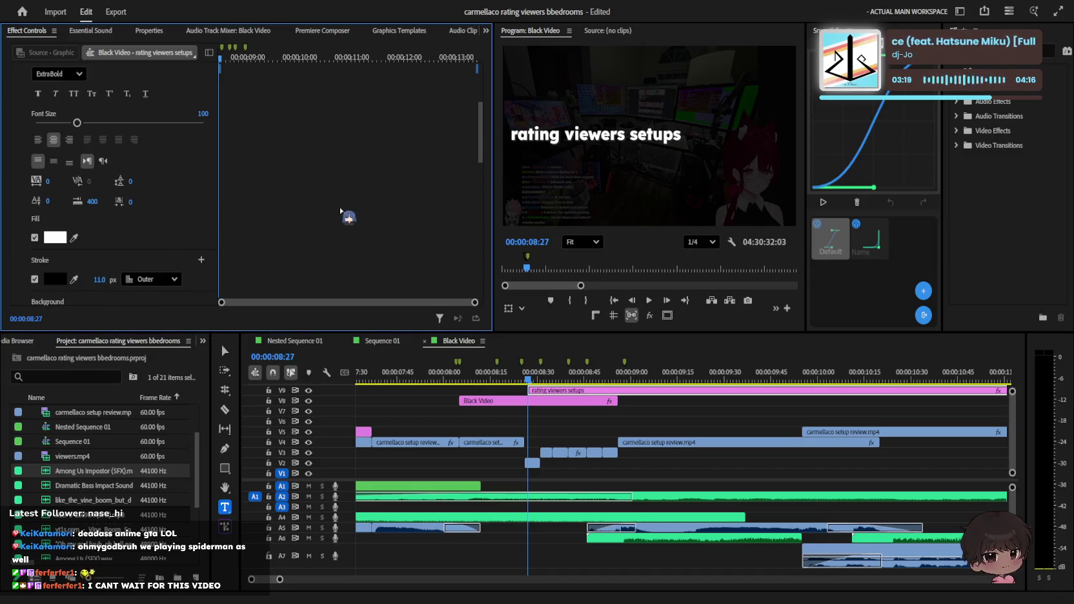
{"action": "left_click_drag", "start_coordinate": [535, 390], "coordinate": [528, 390]}
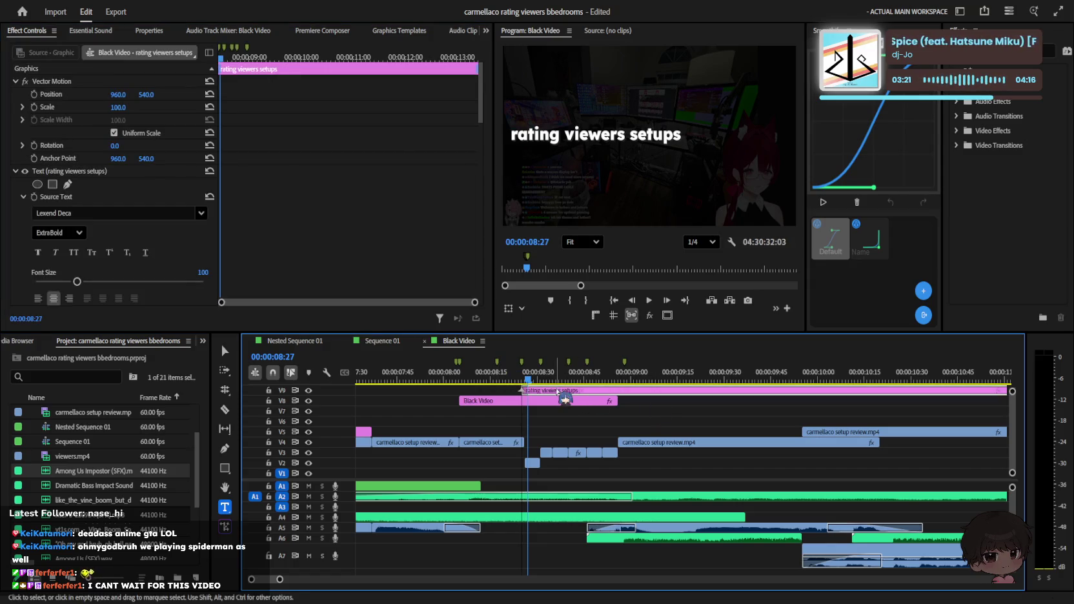
{"action": "scroll", "coordinate": [535, 394], "scroll_direction": "up", "scroll_amount": 2}
{"action": "key", "text": "v"}
{"action": "left_click_drag", "start_coordinate": [546, 395], "coordinate": [552, 395]}
{"action": "left_click", "coordinate": [544, 373]}
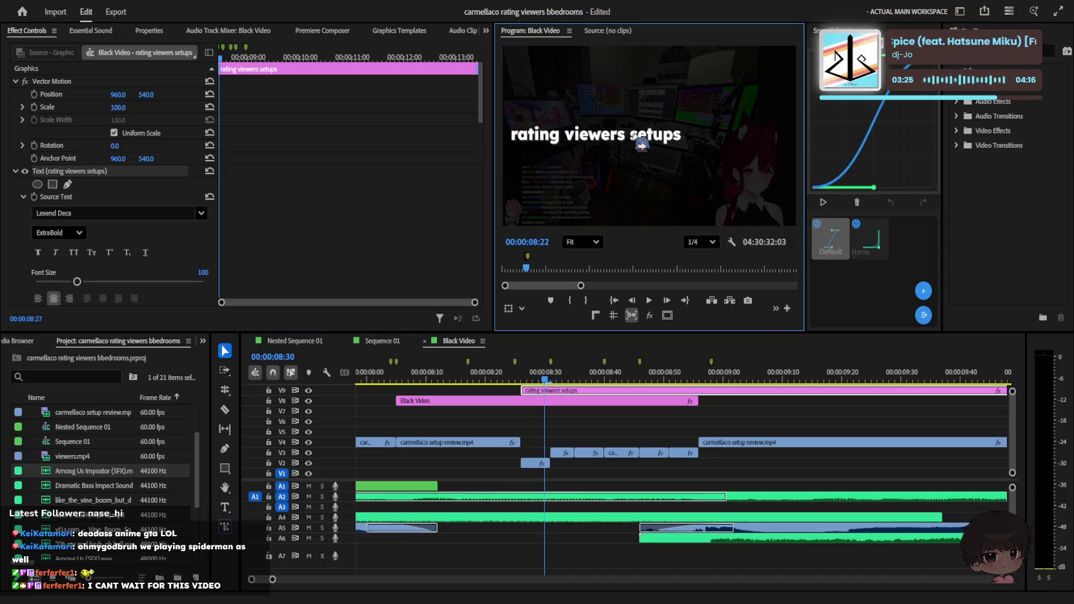
Step: Enable a drop shadow on the title and pick its colour
{"action": "key", "text": "t"}
{"action": "left_click", "coordinate": [592, 385]}
{"action": "left_click", "coordinate": [600, 391]}
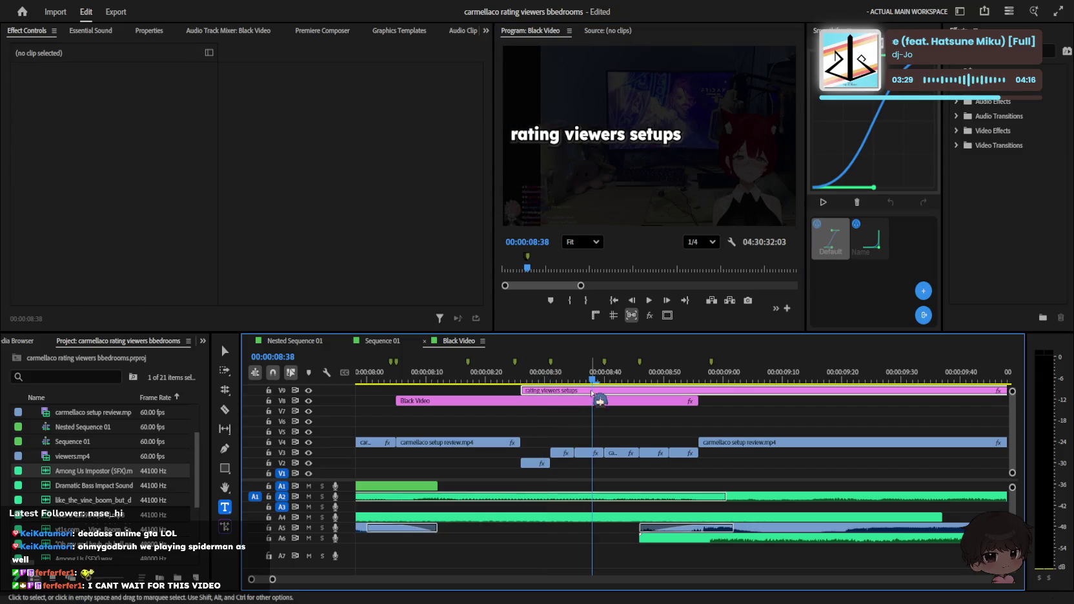
{"action": "scroll", "coordinate": [172, 203], "scroll_direction": "down", "scroll_amount": 5}
{"action": "left_click", "coordinate": [55, 227]}
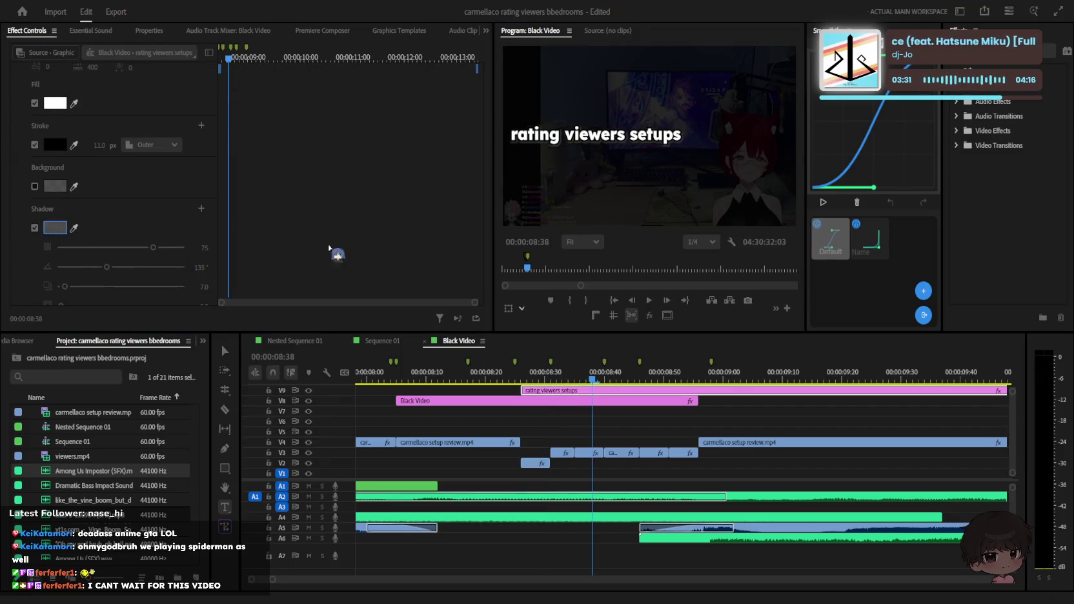
{"action": "key", "text": "Escape"}
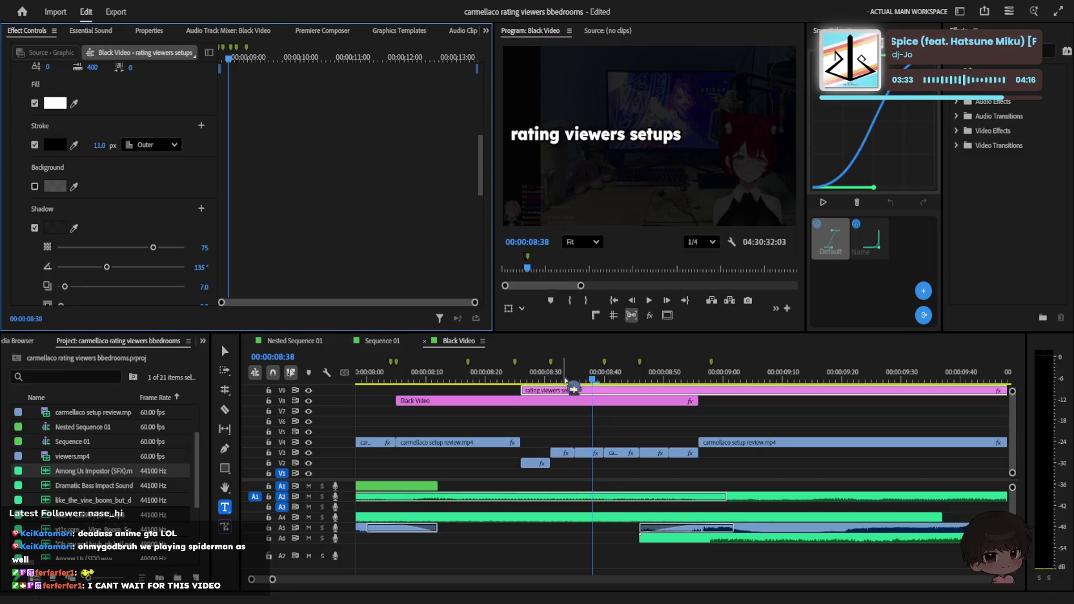
{"action": "left_click", "coordinate": [594, 154]}
{"action": "key", "text": "v"}
{"action": "left_click", "coordinate": [686, 146]}
Step: Change the title's paragraph alignment and nudge it toward the frame centre
{"action": "left_click_drag", "start_coordinate": [685, 149], "coordinate": [696, 150]}
{"action": "left_click_drag", "start_coordinate": [515, 378], "coordinate": [554, 369]}
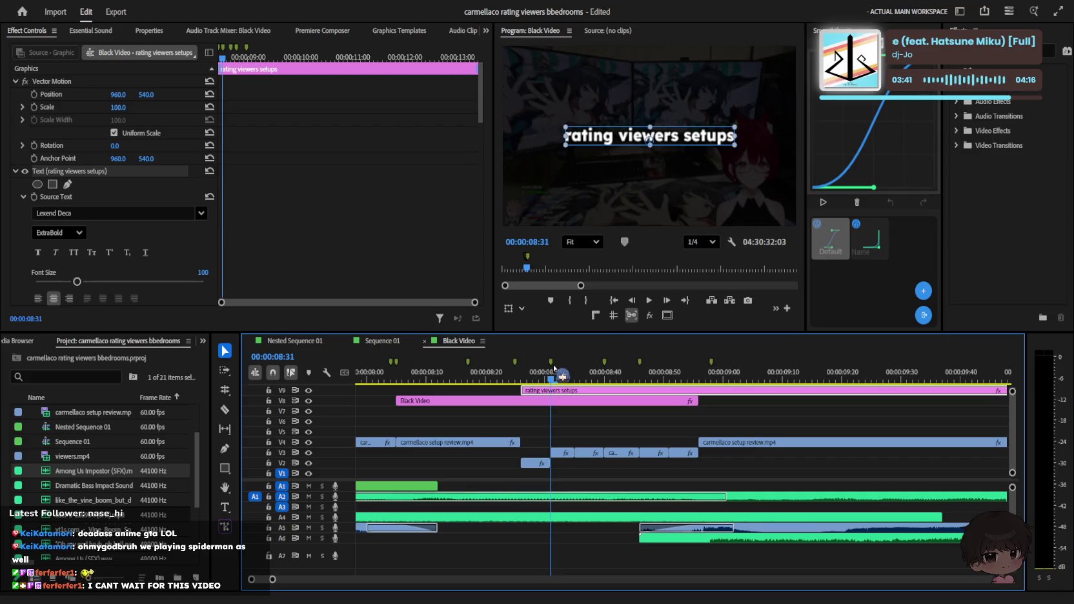
{"action": "scroll", "coordinate": [190, 262], "scroll_direction": "down", "scroll_amount": 3}
{"action": "left_click", "coordinate": [54, 221]}
{"action": "left_click_drag", "start_coordinate": [685, 141], "coordinate": [680, 138]}
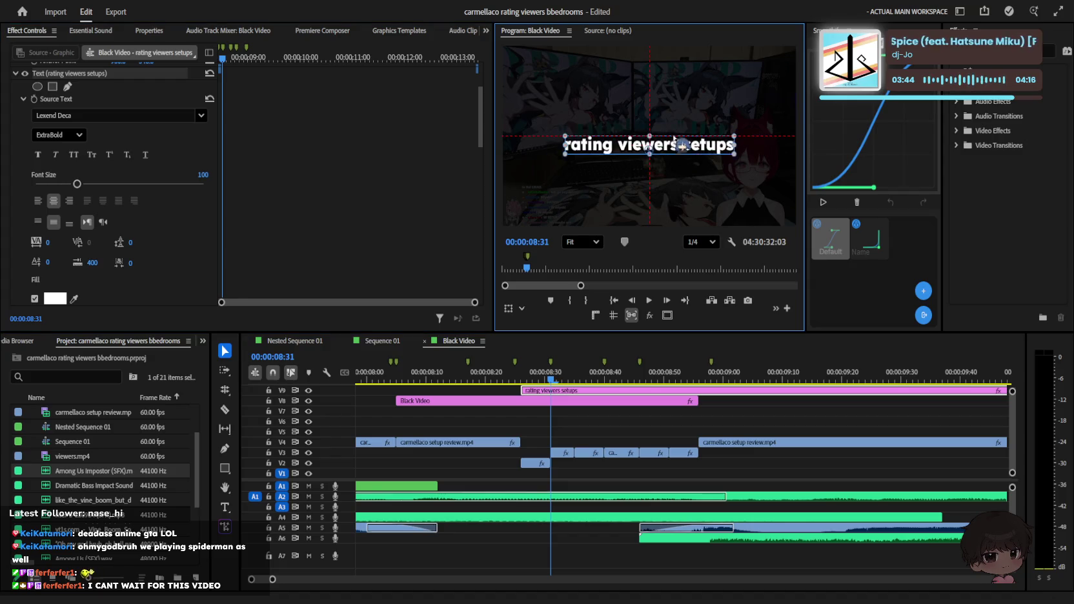
{"action": "left_click_drag", "start_coordinate": [508, 376], "coordinate": [550, 380]}
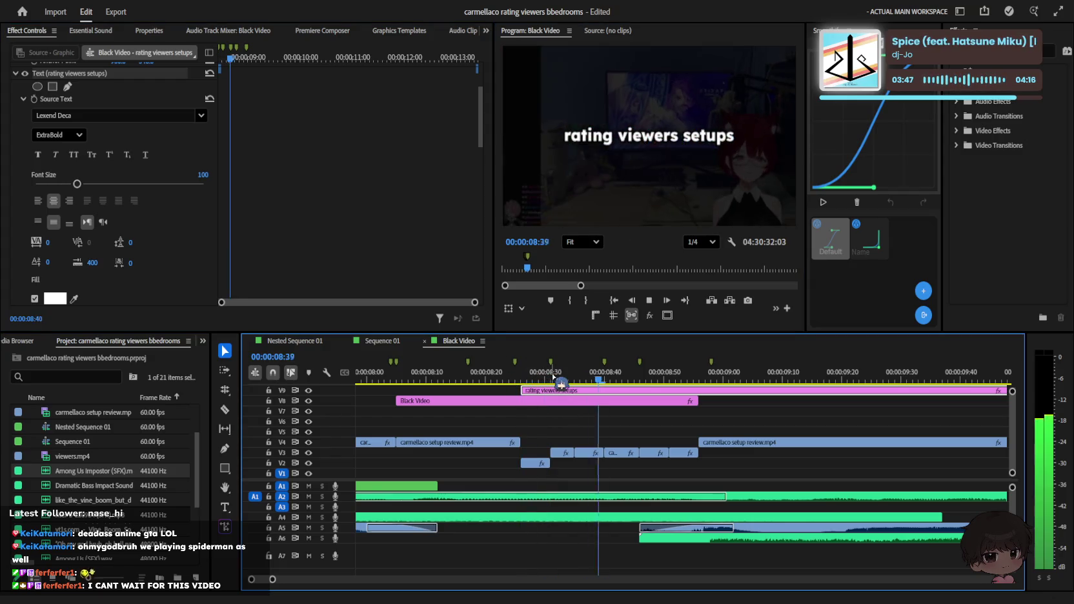
Step: Razor the V9 title clip at several points, including 08:40, 08:45, 08:51 and 08:56
{"action": "key", "text": "c"}
{"action": "left_click", "coordinate": [550, 390]}
{"action": "left_click", "coordinate": [575, 390]}
{"action": "left_click_drag", "start_coordinate": [592, 381], "coordinate": [634, 381]}
{"action": "left_click", "coordinate": [604, 390]}
{"action": "left_click", "coordinate": [634, 391]}
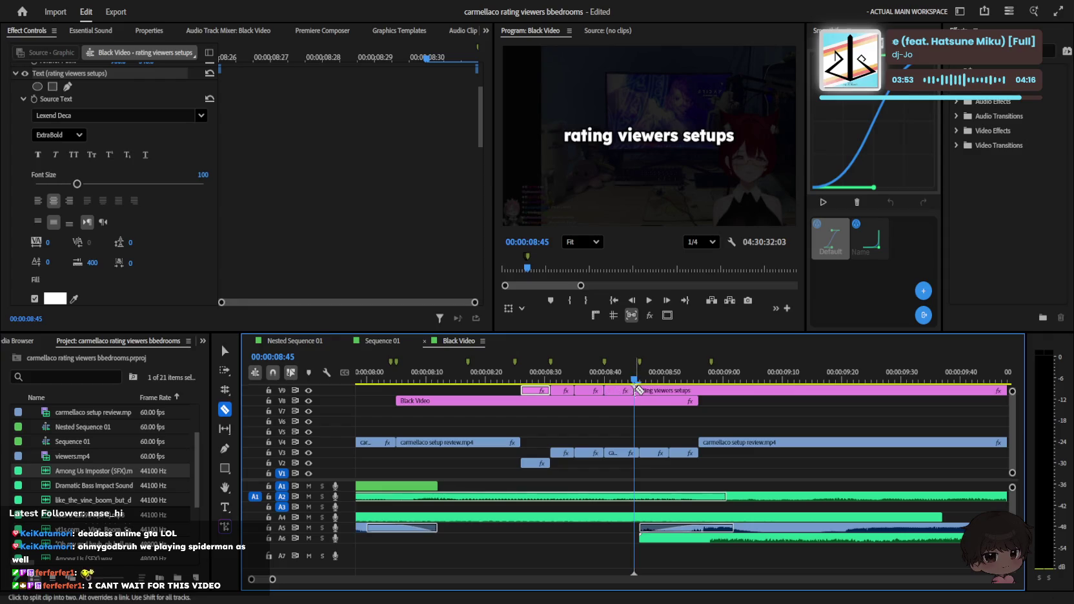
{"action": "left_click", "coordinate": [638, 390]}
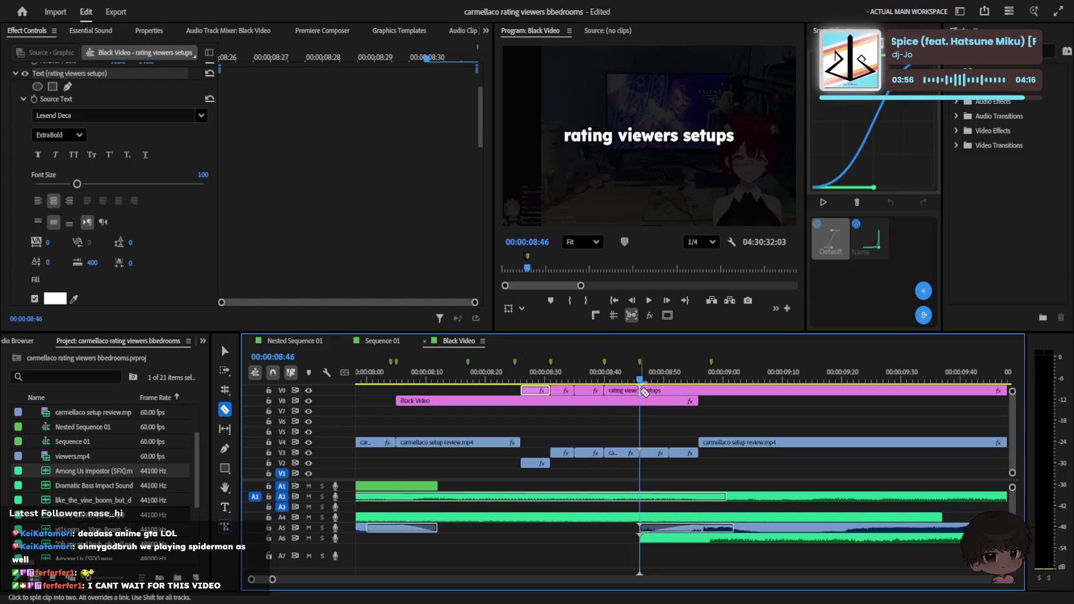
{"action": "left_click", "coordinate": [670, 381]}
{"action": "left_click", "coordinate": [671, 390]}
{"action": "left_click", "coordinate": [700, 380]}
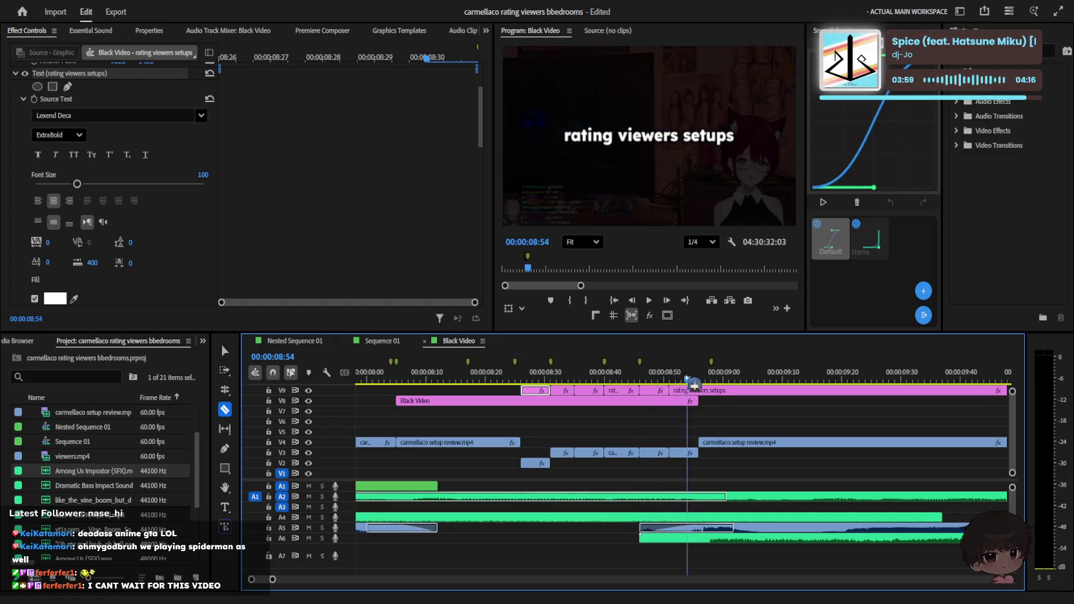
{"action": "left_click", "coordinate": [700, 390]}
{"action": "key", "text": "v"}
{"action": "left_click", "coordinate": [707, 390]}
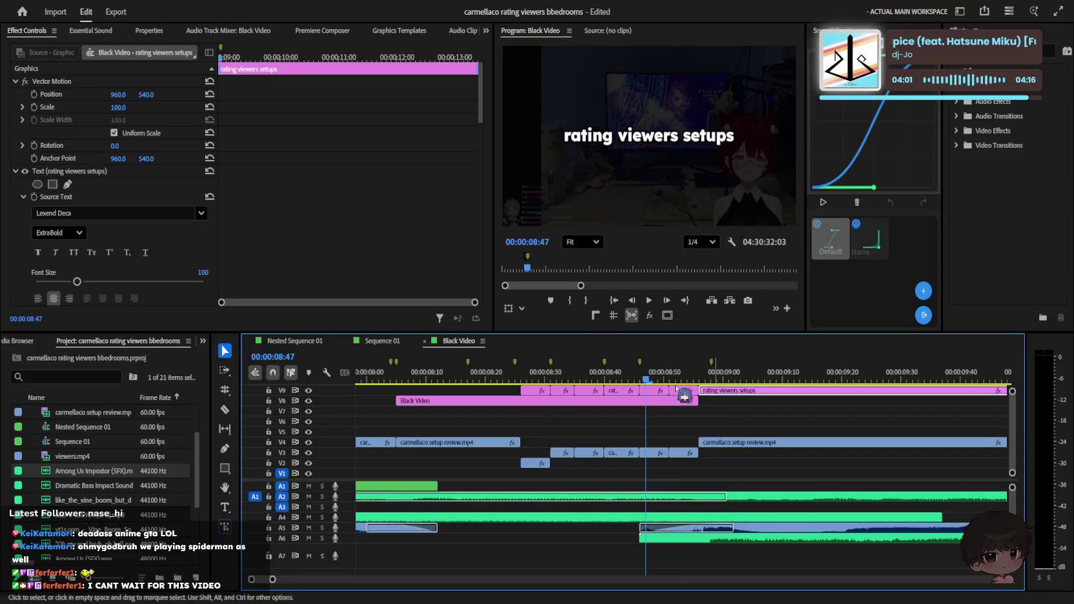
Step: Review the title section and left-align the first title segment's text
{"action": "left_click", "coordinate": [511, 373]}
{"action": "key", "text": "space"}
{"action": "left_click", "coordinate": [540, 375]}
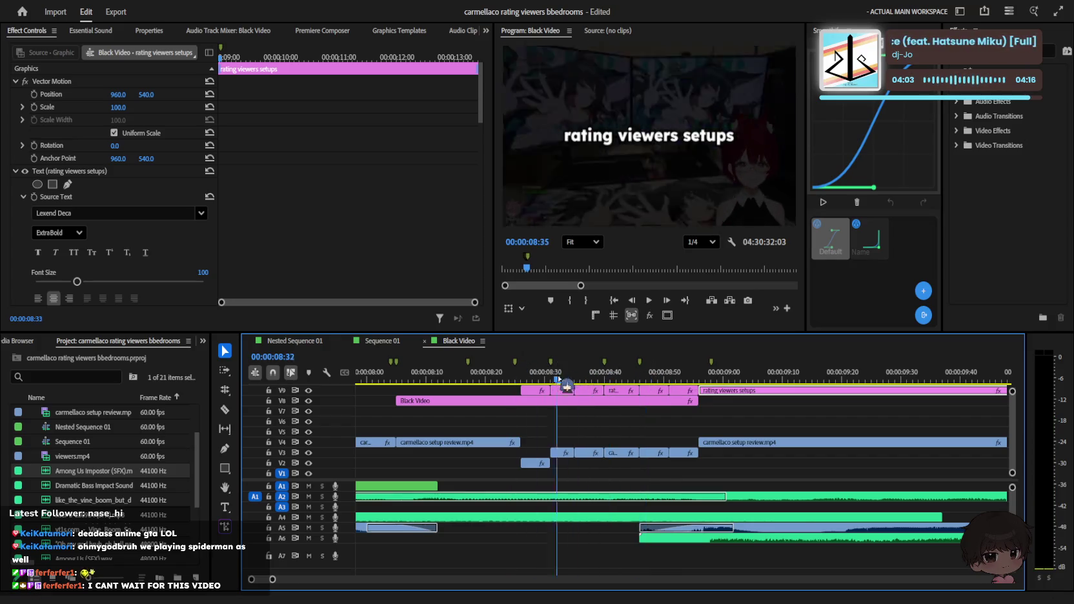
{"action": "left_click", "coordinate": [537, 389]}
{"action": "double_click", "coordinate": [604, 137]}
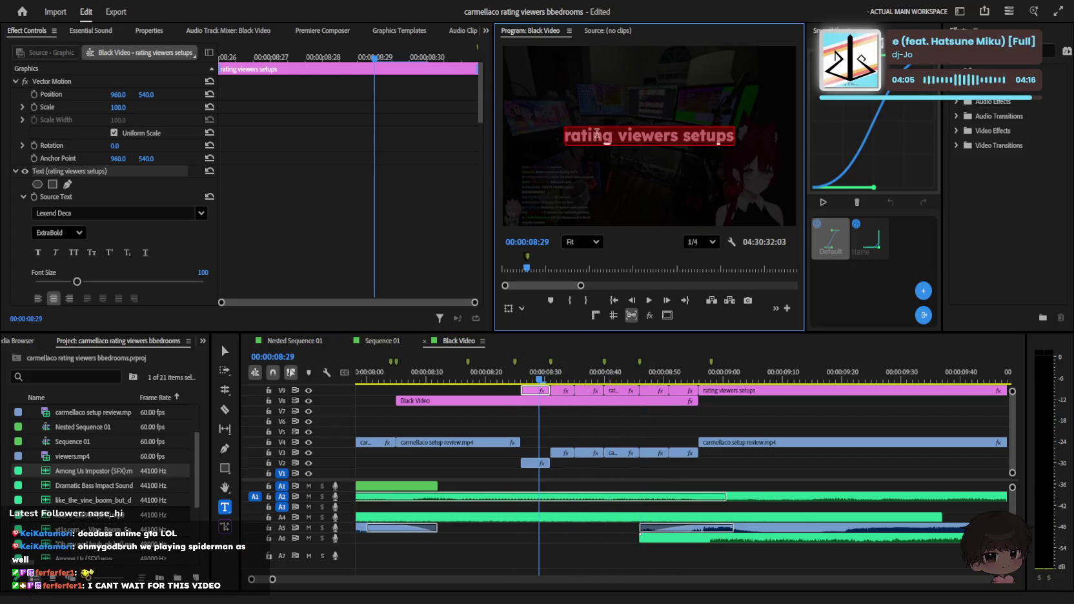
{"action": "left_click", "coordinate": [38, 298]}
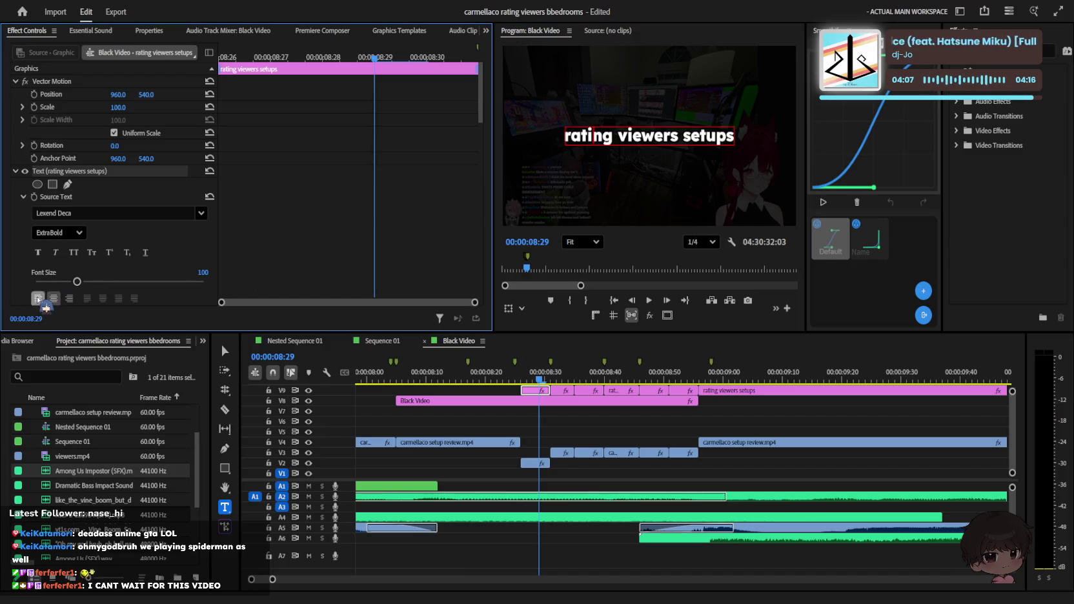
{"action": "left_click", "coordinate": [549, 416]}
{"action": "left_click", "coordinate": [538, 390]}
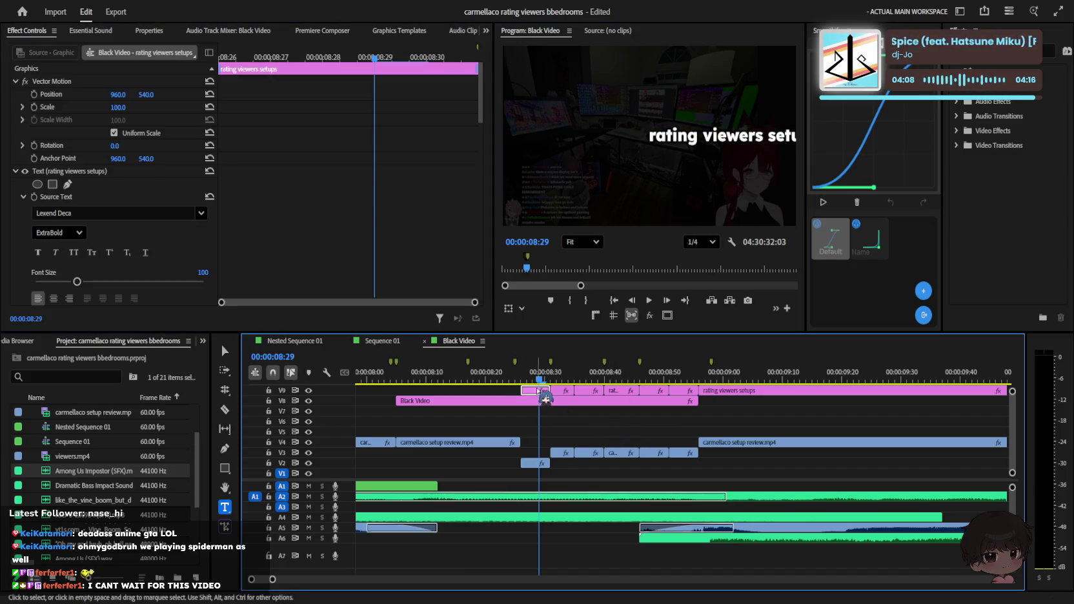
Step: Set a horizontal guide over the preview and remove the extra title segments
{"action": "left_click", "coordinate": [613, 315]}
{"action": "key", "text": "v"}
{"action": "double_click", "coordinate": [688, 86]}
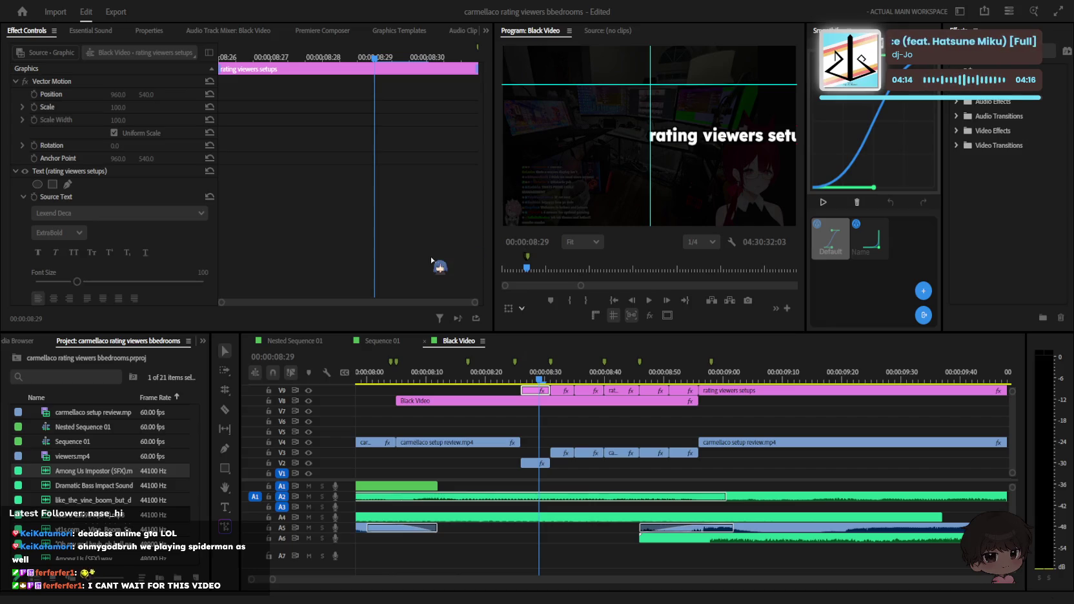
{"action": "key", "text": "Return"}
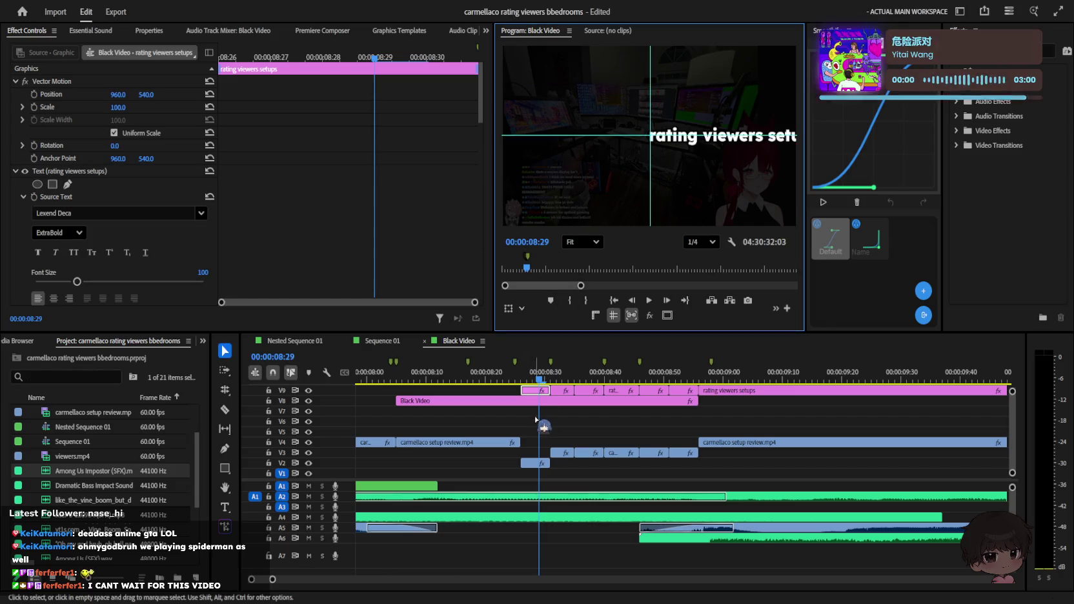
{"action": "left_click", "coordinate": [542, 422]}
{"action": "left_click_drag", "start_coordinate": [694, 396], "coordinate": [623, 411]}
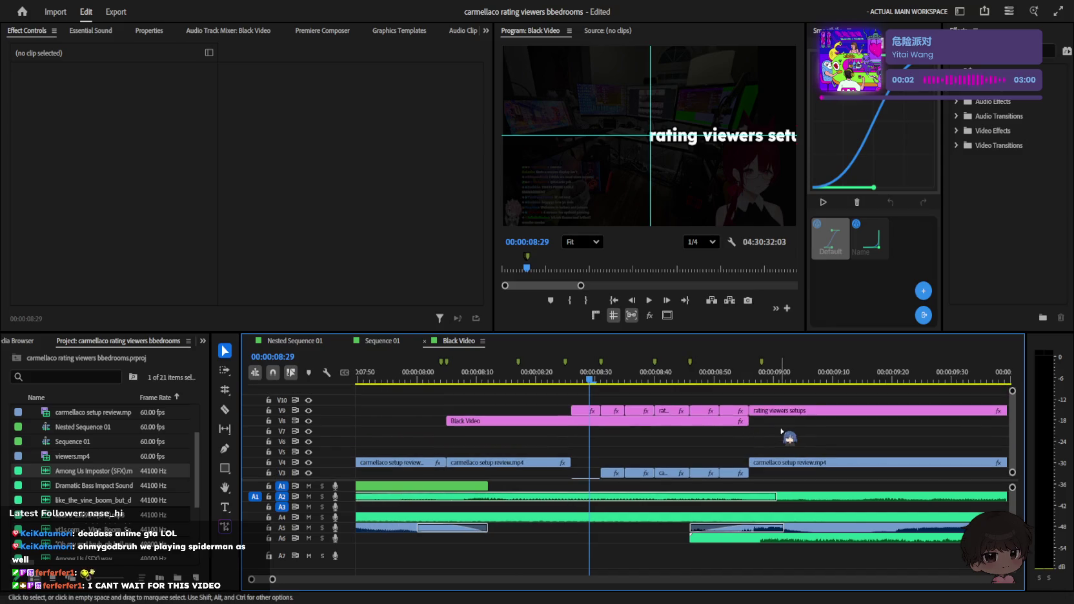
{"action": "key", "text": "ctrl+z"}
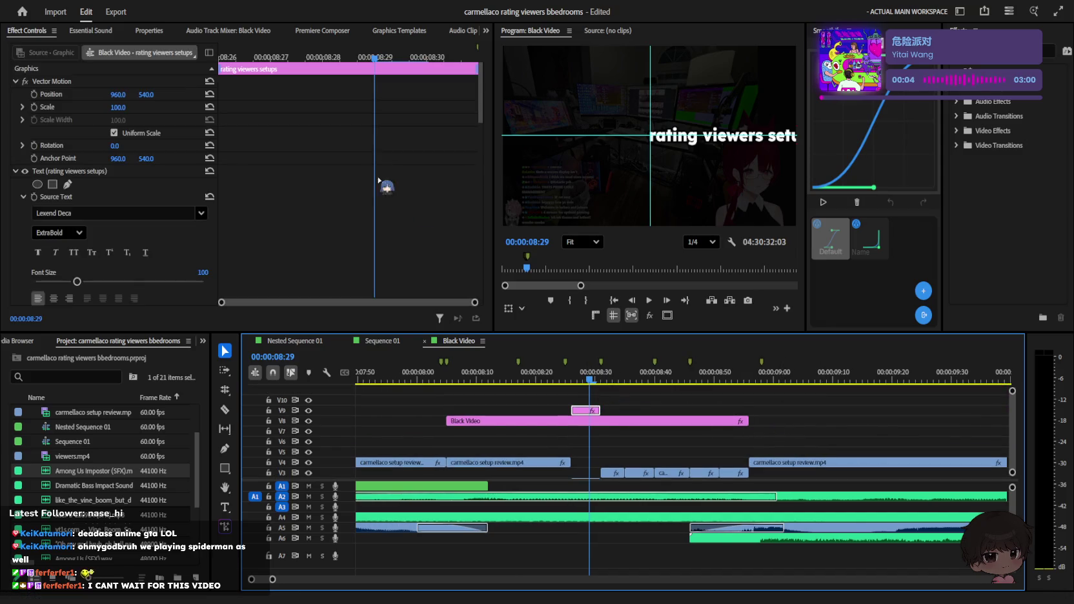
Step: Recentre the title via Position X at 406, 557 and extend it to the Black Video's end
{"action": "left_click_drag", "start_coordinate": [117, 96], "coordinate": [124, 95]}
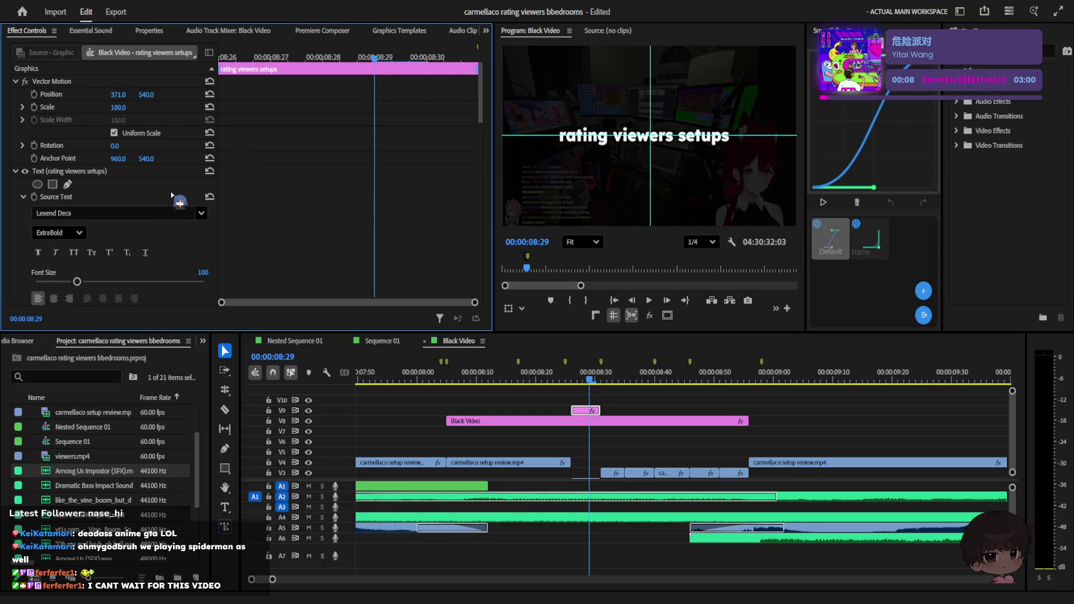
{"action": "scroll", "coordinate": [181, 251], "scroll_direction": "down", "scroll_amount": 3}
{"action": "scroll", "coordinate": [180, 250], "scroll_direction": "down", "scroll_amount": 3}
{"action": "scroll", "coordinate": [184, 249], "scroll_direction": "down", "scroll_amount": 3}
{"action": "scroll", "coordinate": [206, 242], "scroll_direction": "down", "scroll_amount": 4}
{"action": "scroll", "coordinate": [203, 213], "scroll_direction": "down", "scroll_amount": 2}
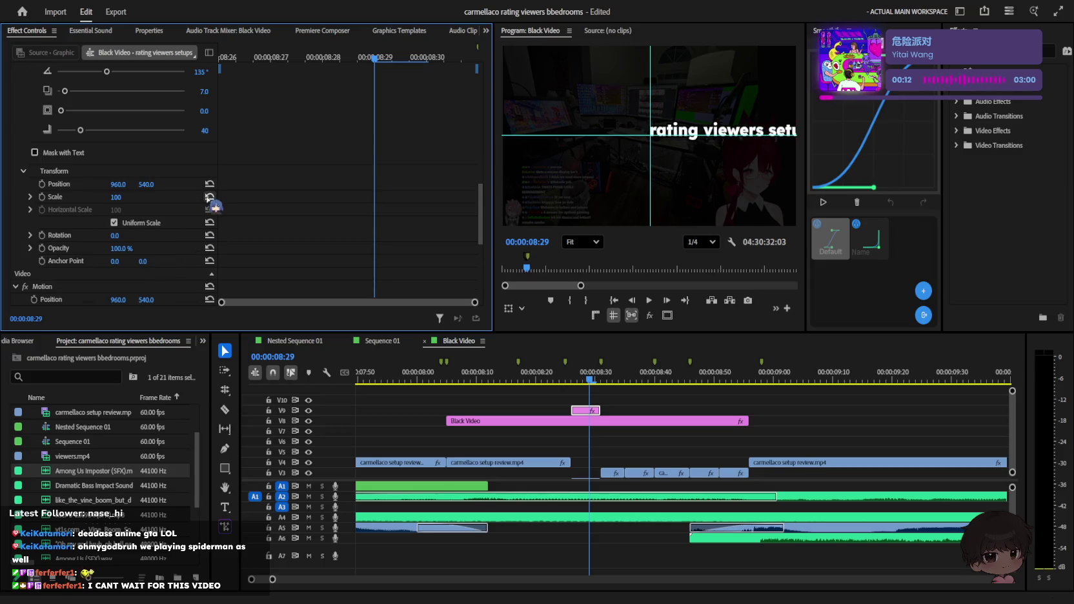
{"action": "mouse_move", "coordinate": [127, 188]}
{"action": "left_mouse_down"}
{"action": "mouse_move", "coordinate": [64, 187]}
{"action": "mouse_move", "coordinate": [173, 191]}
{"action": "mouse_move", "coordinate": [158, 184]}
{"action": "left_mouse_up"}
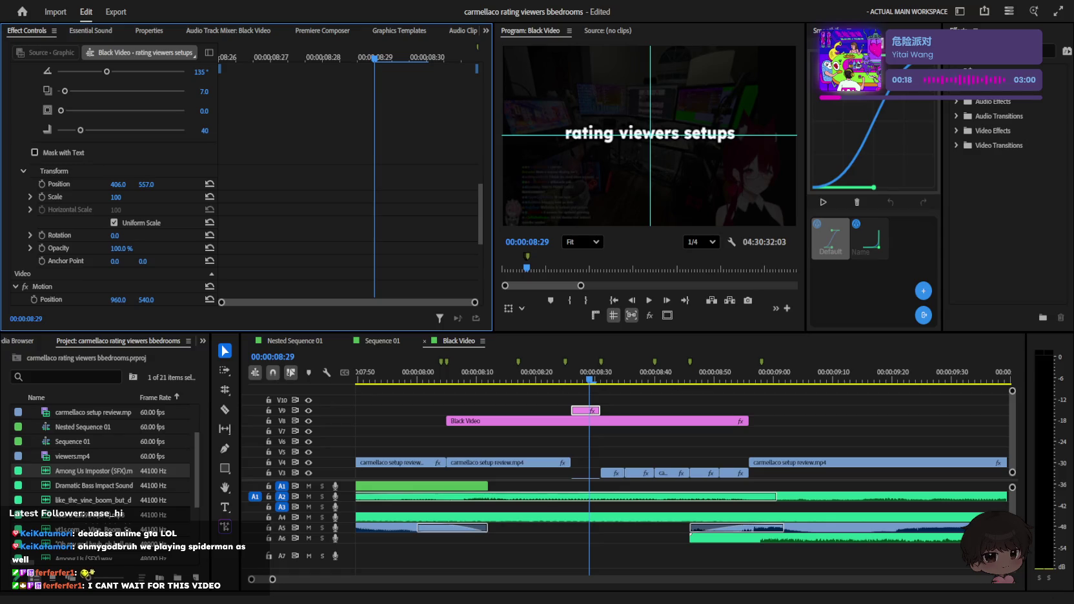
{"action": "left_click_drag", "start_coordinate": [600, 411], "coordinate": [749, 412]}
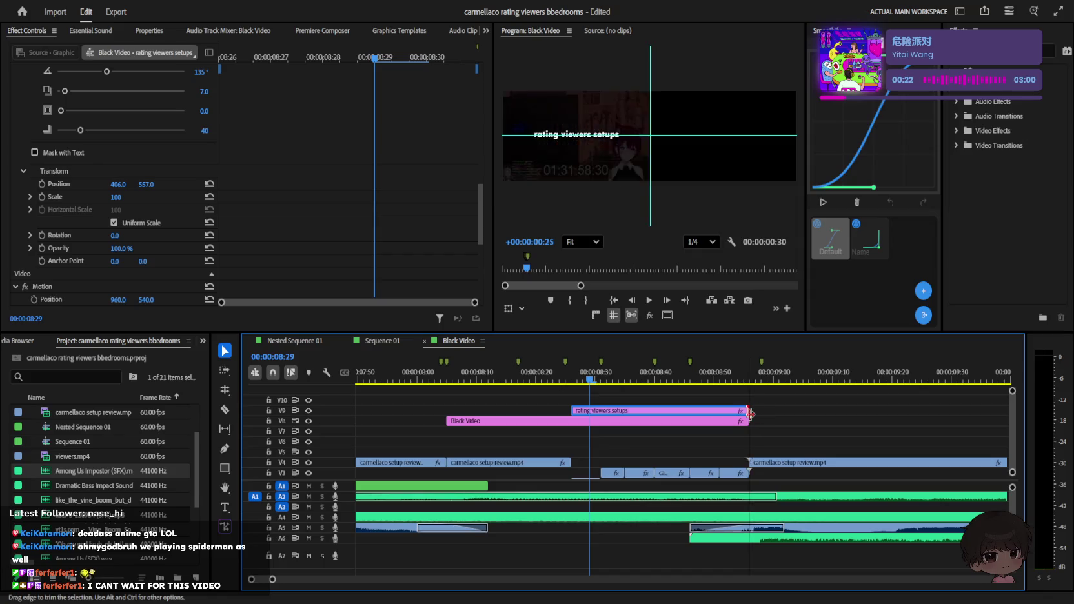
Step: Cut the V9 title clip at three points into separate pieces
{"action": "key", "text": "c"}
{"action": "left_click", "coordinate": [719, 412]}
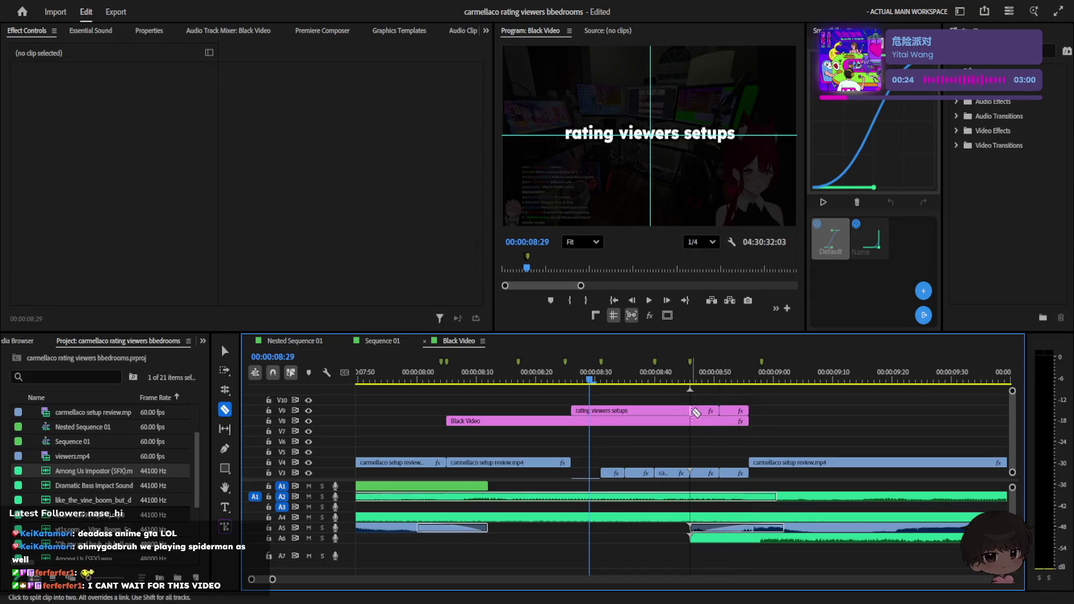
{"action": "left_click", "coordinate": [655, 412]}
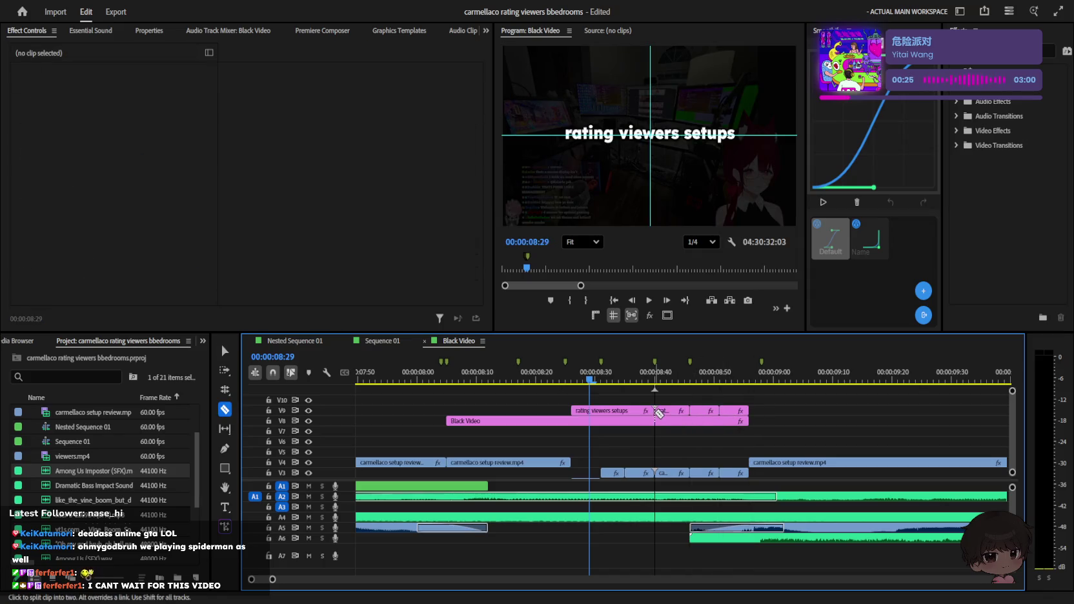
{"action": "left_click", "coordinate": [601, 411]}
{"action": "key", "text": "v"}
{"action": "left_click", "coordinate": [586, 412]}
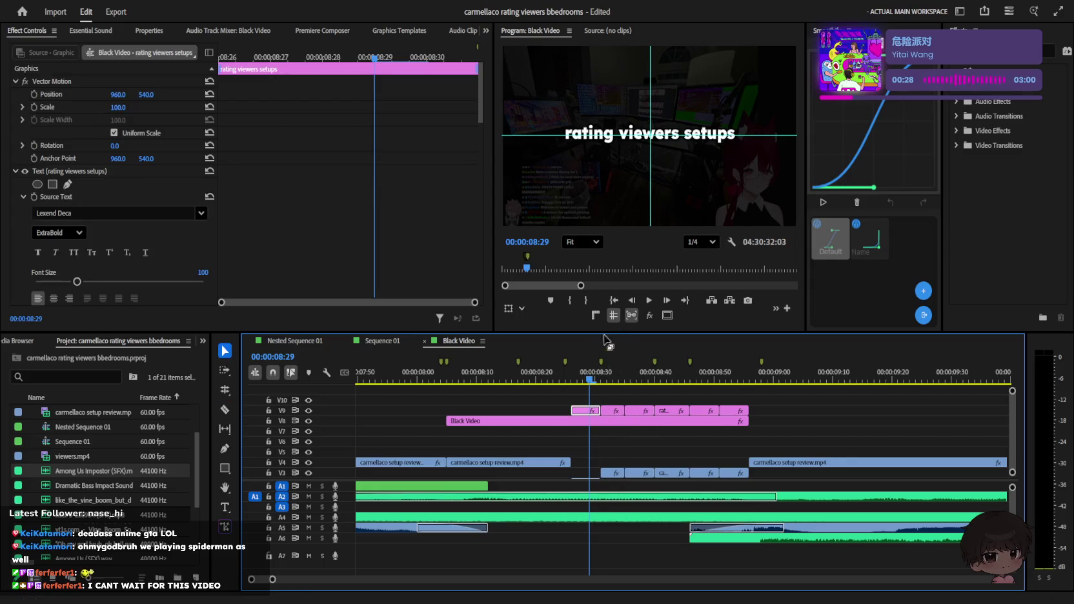
Step: Cut the first piece's text down to 'ra' and the second piece's to 'rating'
{"action": "left_click", "coordinate": [657, 143]}
{"action": "key", "text": "t"}
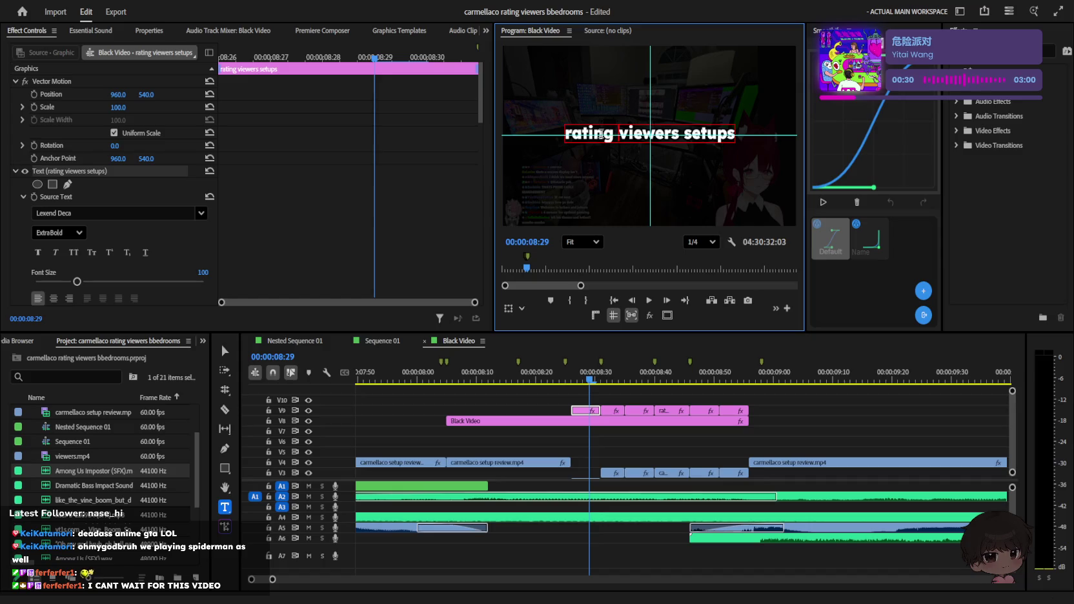
{"action": "left_click_drag", "start_coordinate": [583, 131], "coordinate": [766, 146]}
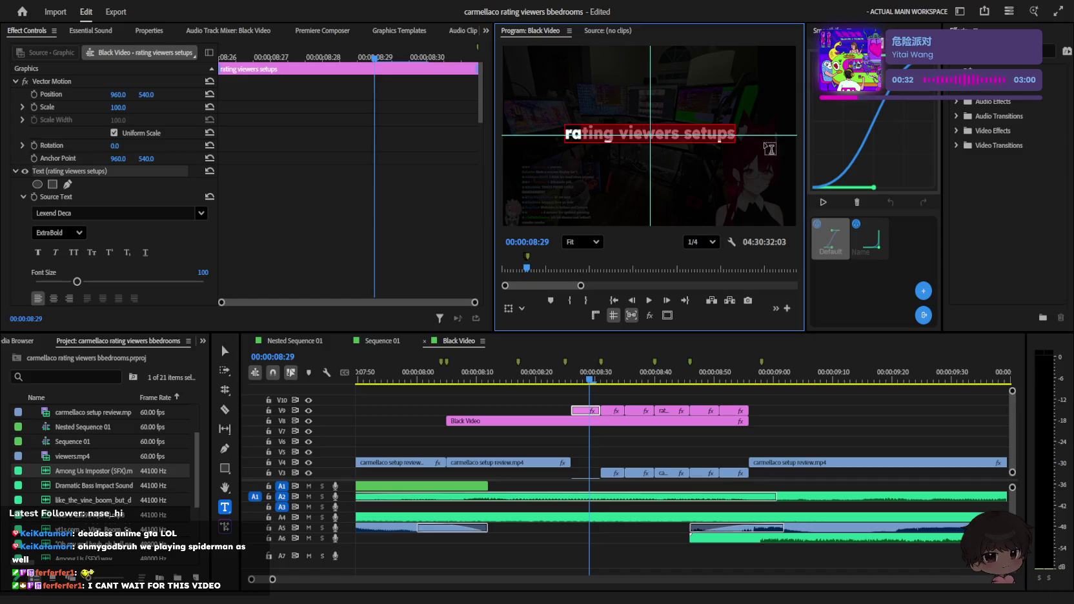
{"action": "key", "text": "BackSpace"}
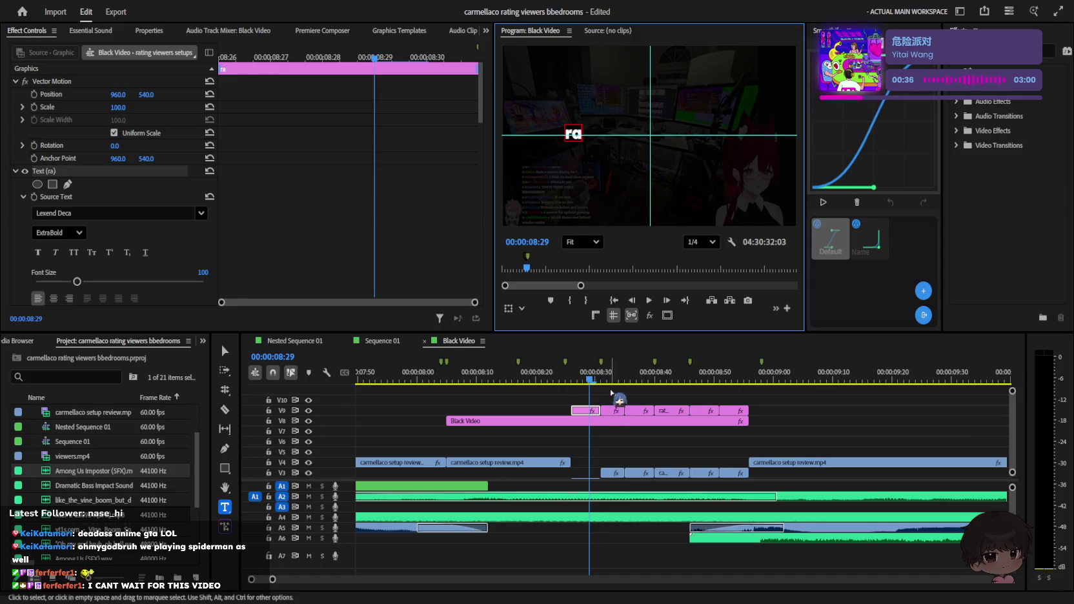
{"action": "left_click", "coordinate": [608, 382]}
{"action": "left_click", "coordinate": [616, 411]}
{"action": "double_click", "coordinate": [620, 133]}
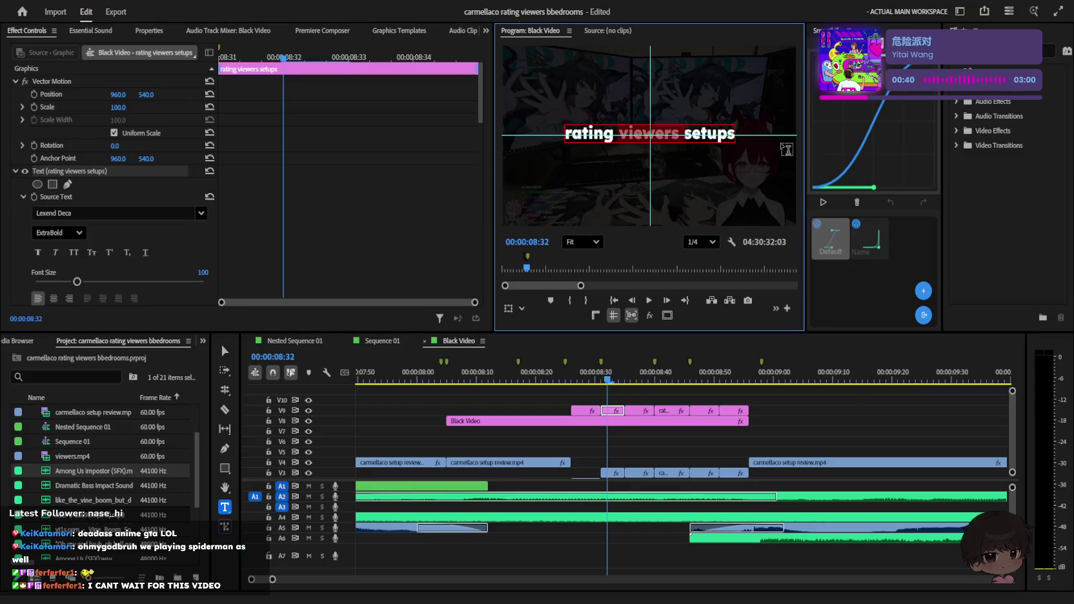
{"action": "left_click", "coordinate": [624, 135]}
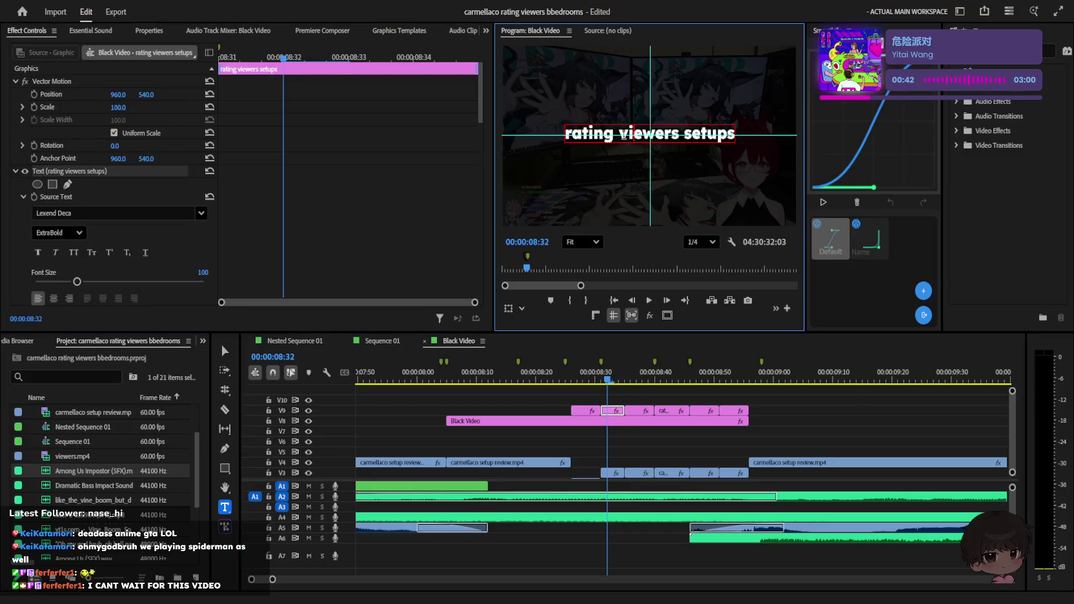
{"action": "left_click_drag", "start_coordinate": [629, 143], "coordinate": [741, 143]}
{"action": "key", "text": "BackSpace"}
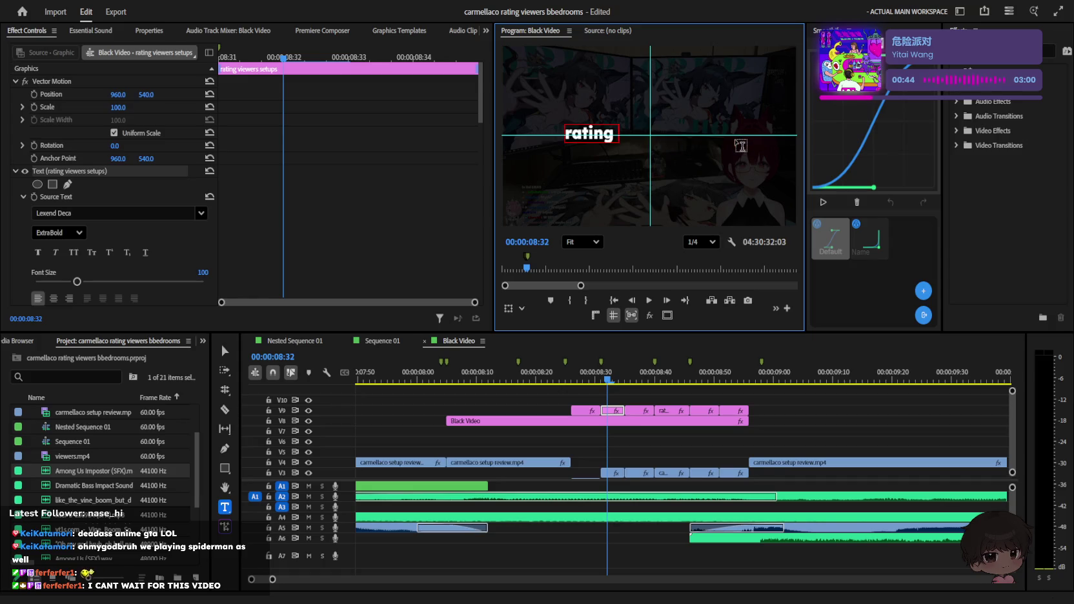
Step: Shorten the third piece to 'rating view' and the fourth to 'rating viewers'
{"action": "left_click_drag", "start_coordinate": [579, 376], "coordinate": [638, 374]}
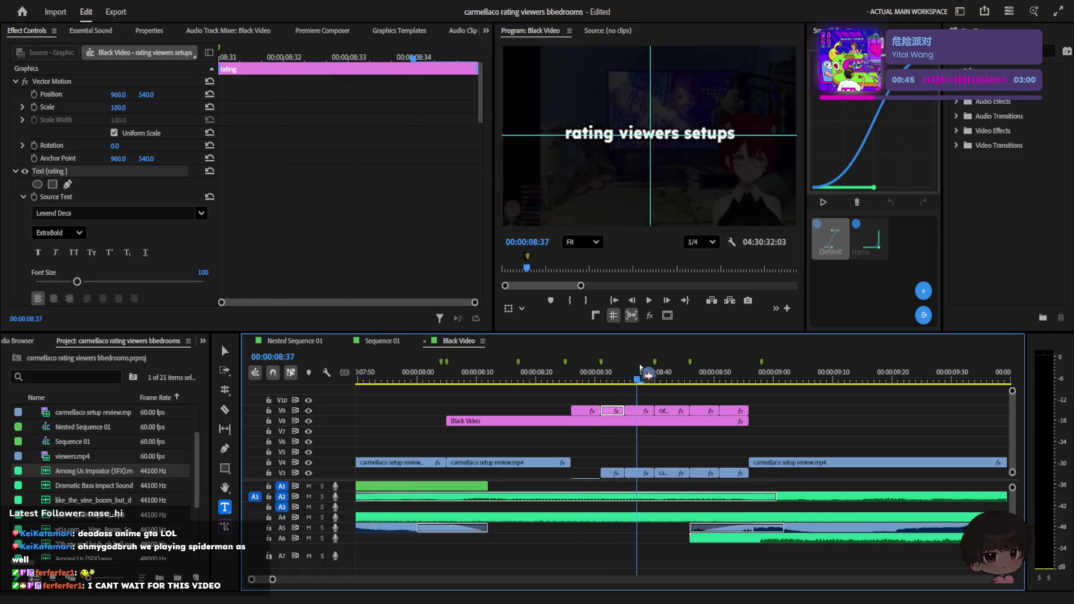
{"action": "left_click", "coordinate": [640, 411]}
{"action": "left_click", "coordinate": [638, 133]}
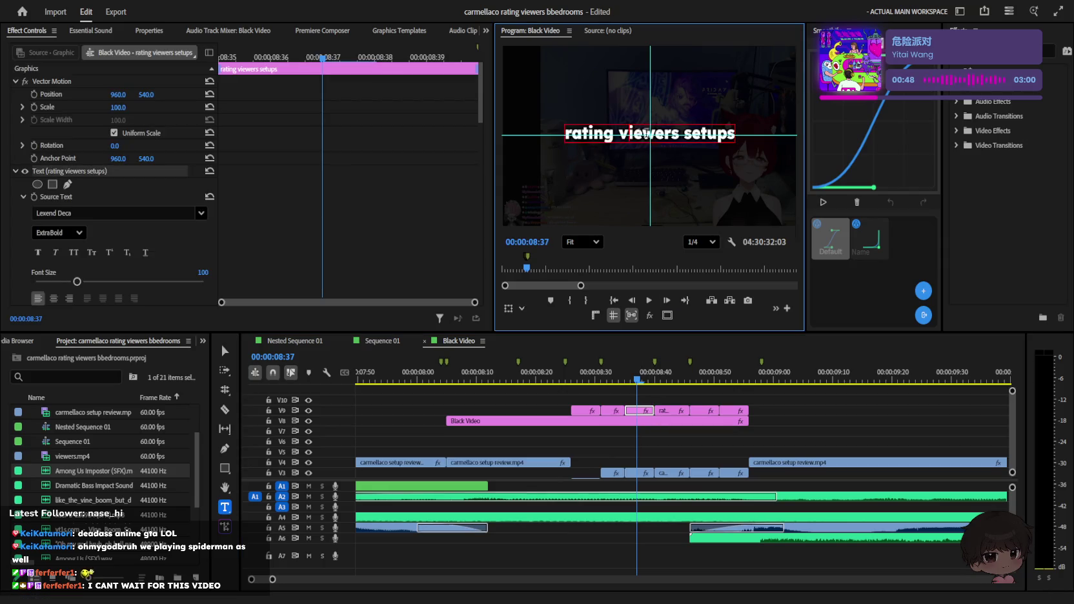
{"action": "left_click_drag", "start_coordinate": [654, 134], "coordinate": [763, 150]}
{"action": "key", "text": "BackSpace"}
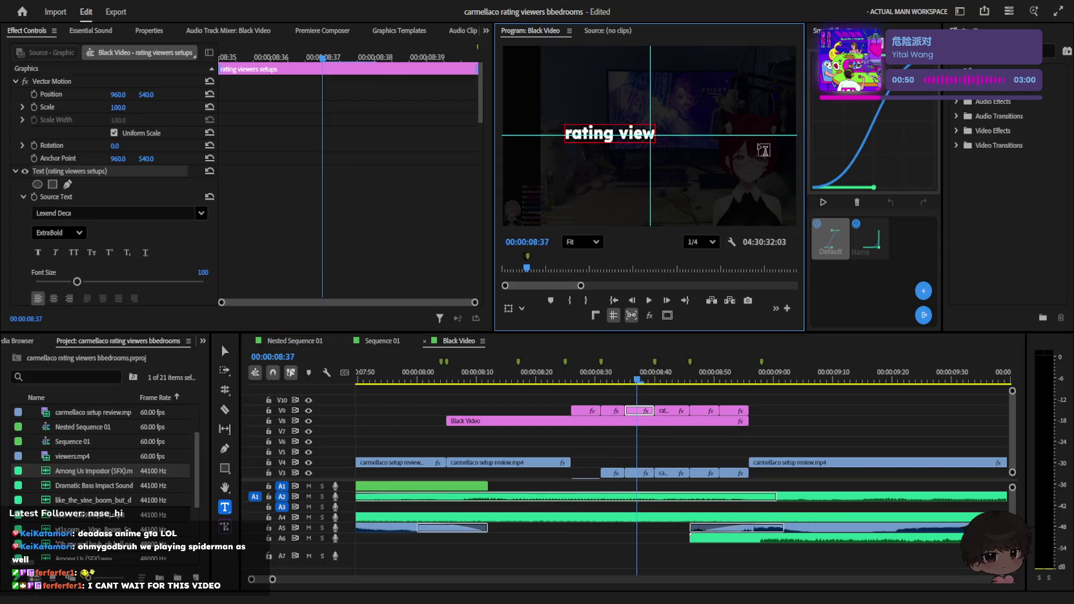
{"action": "left_click", "coordinate": [673, 374]}
{"action": "left_click", "coordinate": [673, 410]}
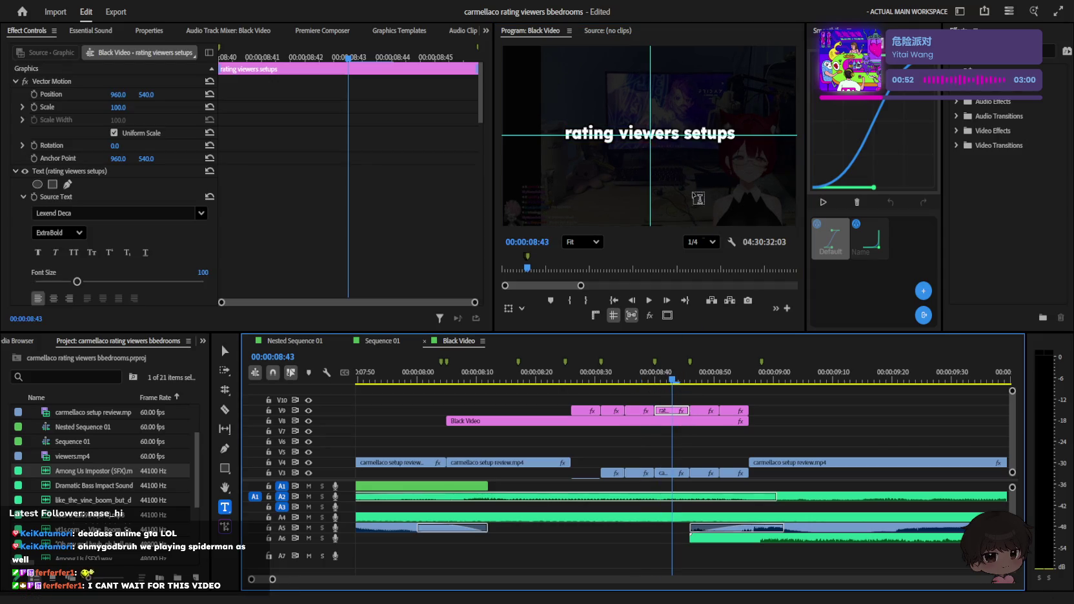
{"action": "left_click_drag", "start_coordinate": [687, 136], "coordinate": [786, 145]}
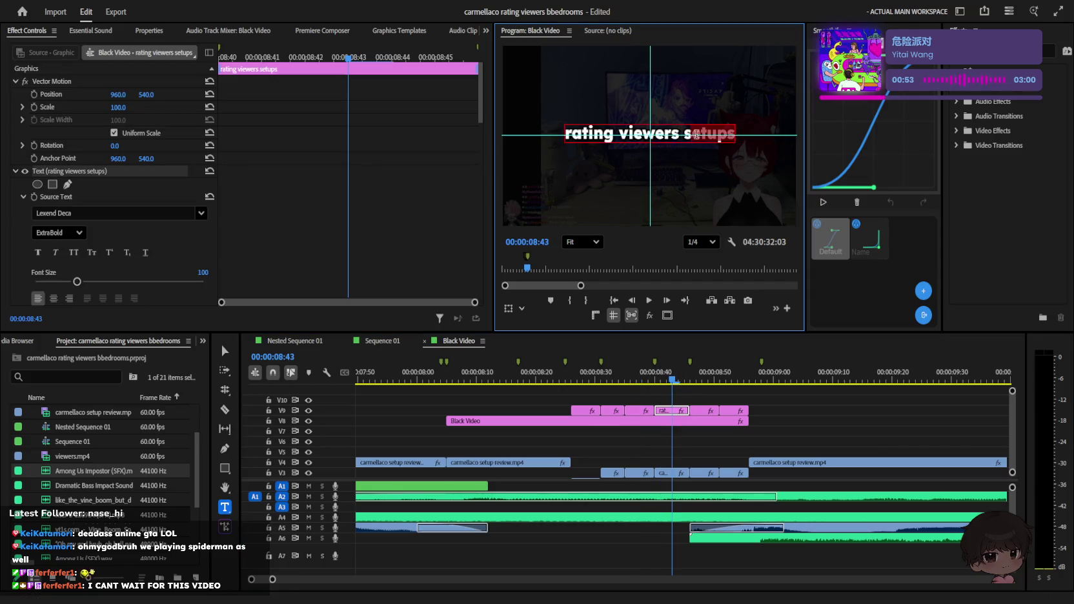
{"action": "left_click_drag", "start_coordinate": [683, 134], "coordinate": [759, 152]}
{"action": "key", "text": "BackSpace"}
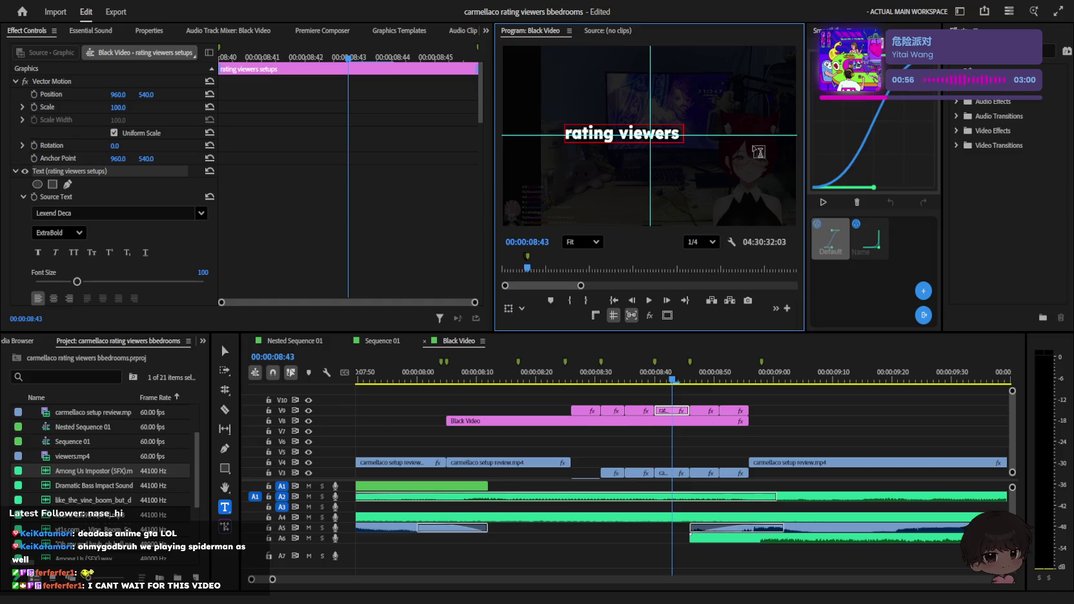
Step: Trim the fifth piece's text to 'rating viewers set'
{"action": "left_click_drag", "start_coordinate": [671, 378], "coordinate": [696, 379]}
{"action": "left_click", "coordinate": [718, 140]}
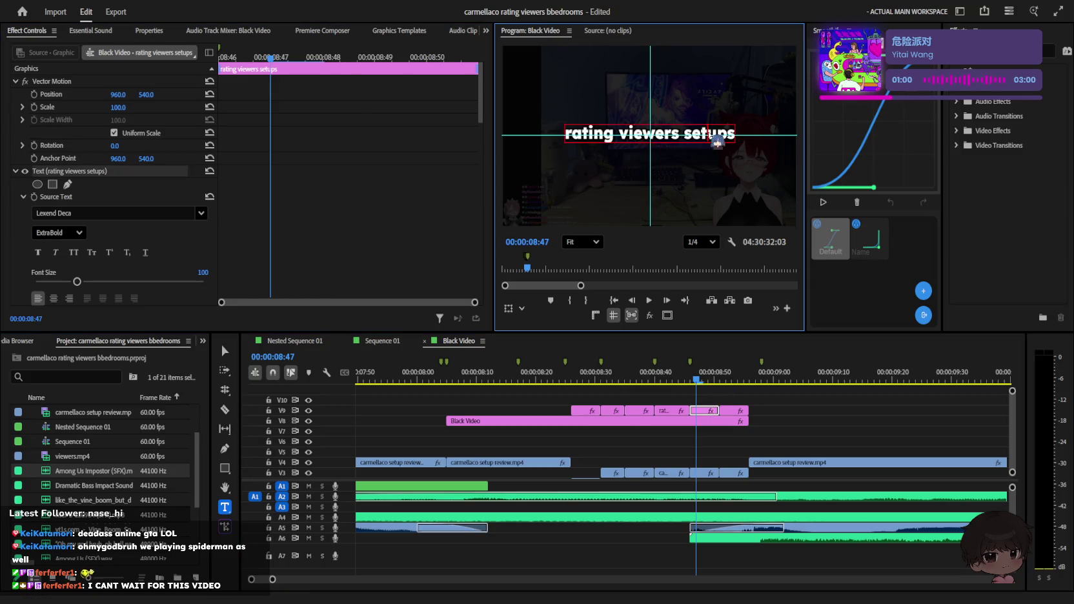
{"action": "left_click_drag", "start_coordinate": [708, 133], "coordinate": [787, 145]}
{"action": "key", "text": "BackSpace"}
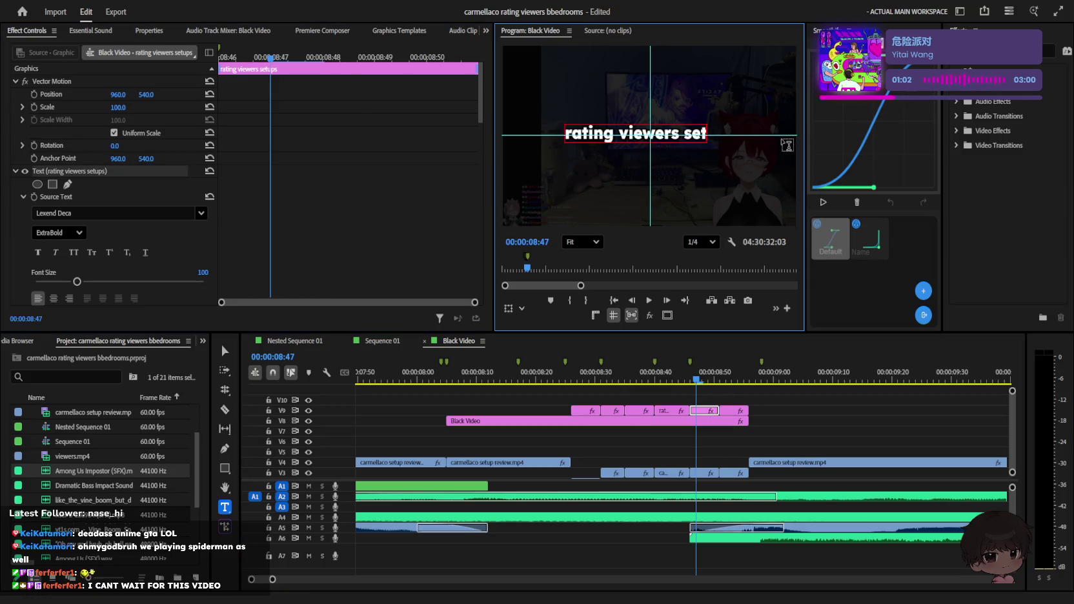
Step: Save the project and play back the typing title animation
{"action": "left_click", "coordinate": [726, 379]}
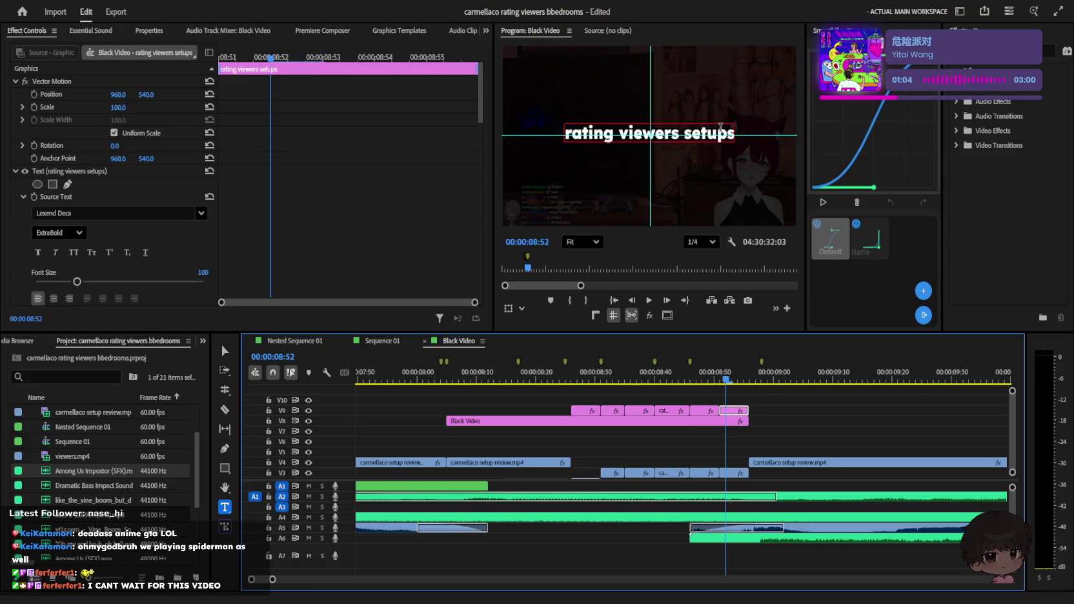
{"action": "left_click", "coordinate": [739, 401]}
{"action": "key", "text": "ctrl+s"}
{"action": "key", "text": "space"}
{"action": "key", "text": "minus"}
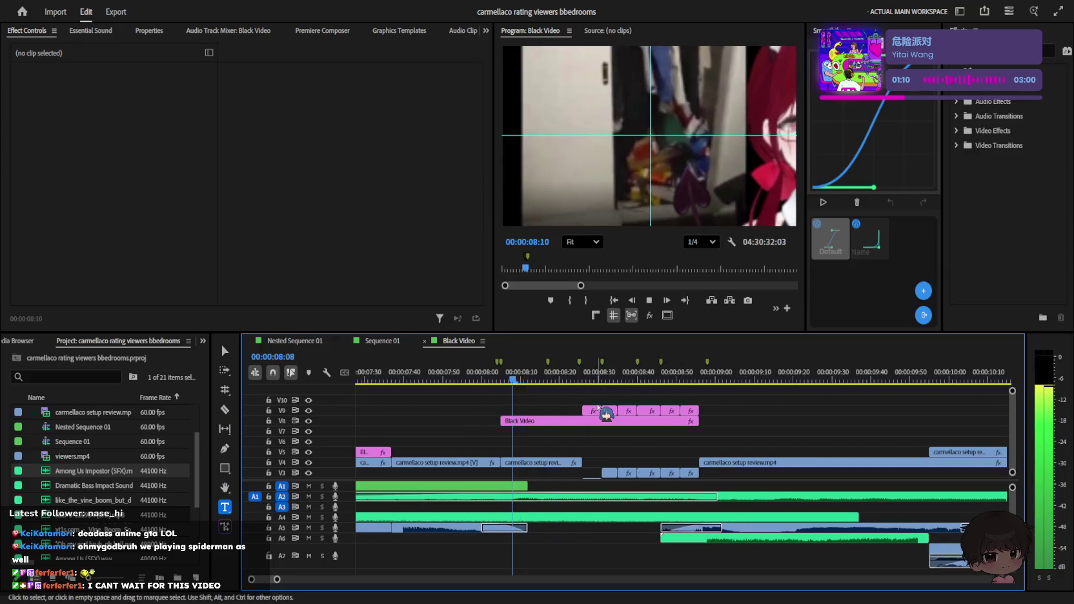
Step: Trim the title clip's start, add a short default dissolve fade-in, and save
{"action": "scroll", "coordinate": [597, 408], "scroll_direction": "up", "scroll_amount": 2}
{"action": "left_click_drag", "start_coordinate": [467, 408], "coordinate": [475, 408]}
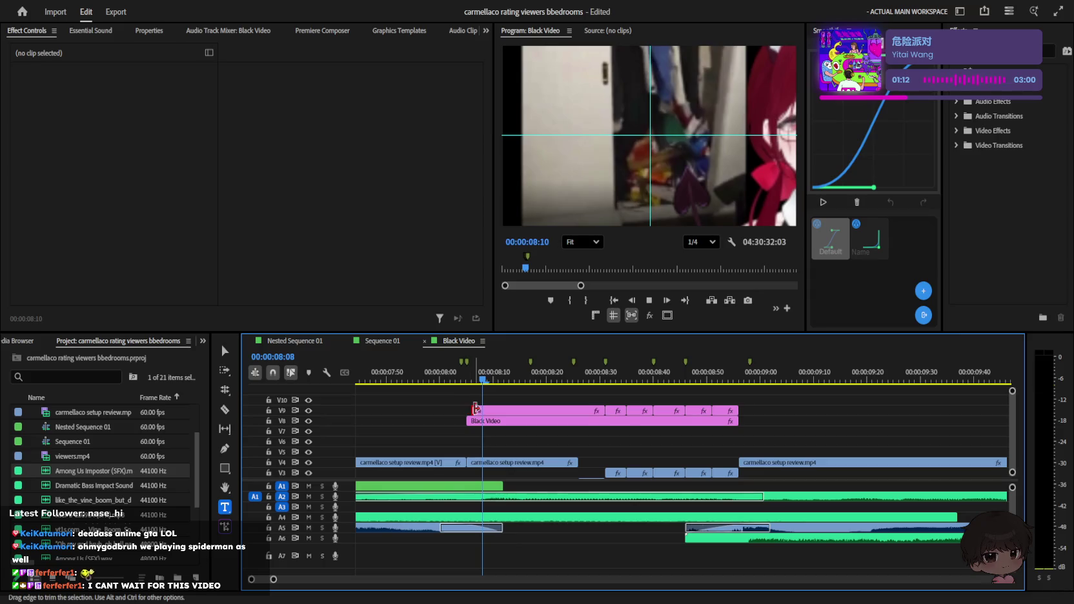
{"action": "key", "text": "ctrl+d"}
{"action": "left_click_drag", "start_coordinate": [601, 408], "coordinate": [505, 411]}
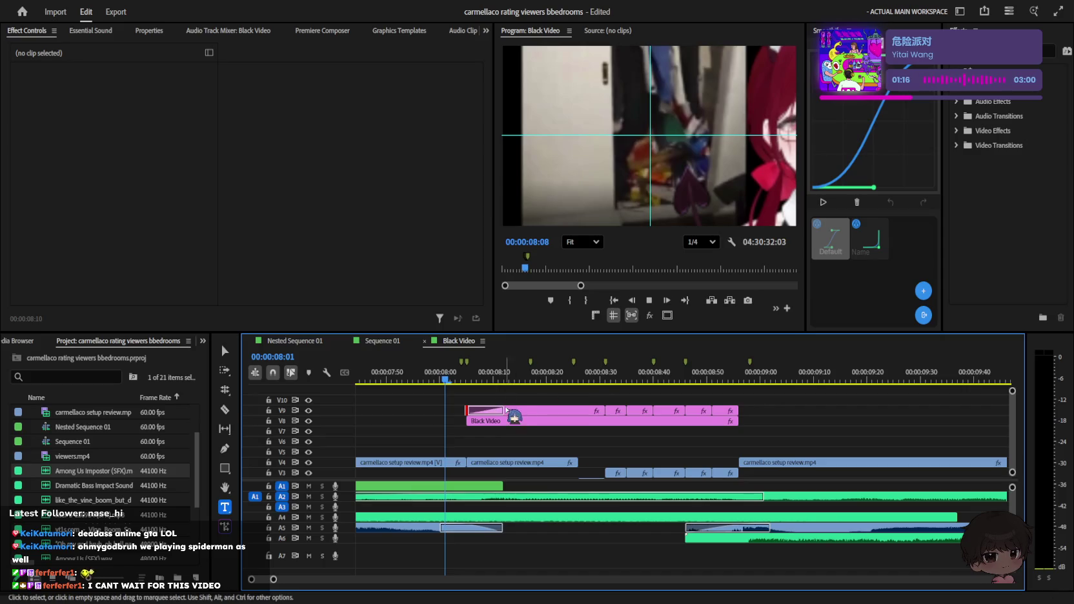
{"action": "key", "text": "ctrl+s"}
Step: Play the sequence from before the title to review the fade-in
{"action": "scroll", "coordinate": [742, 420], "scroll_direction": "down", "scroll_amount": 5}
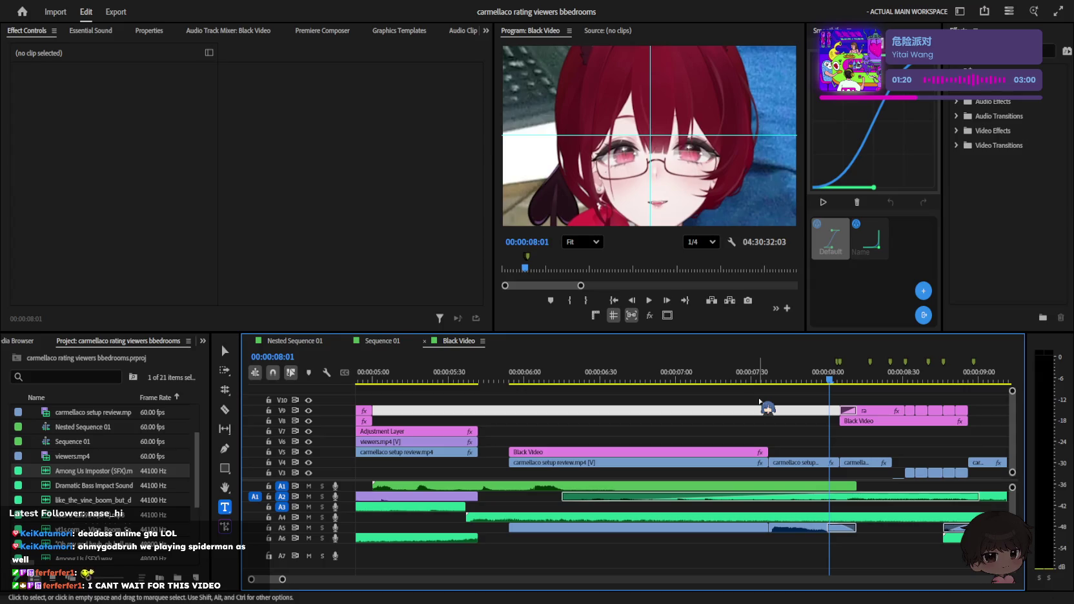
{"action": "scroll", "coordinate": [761, 401], "scroll_direction": "down", "scroll_amount": 2}
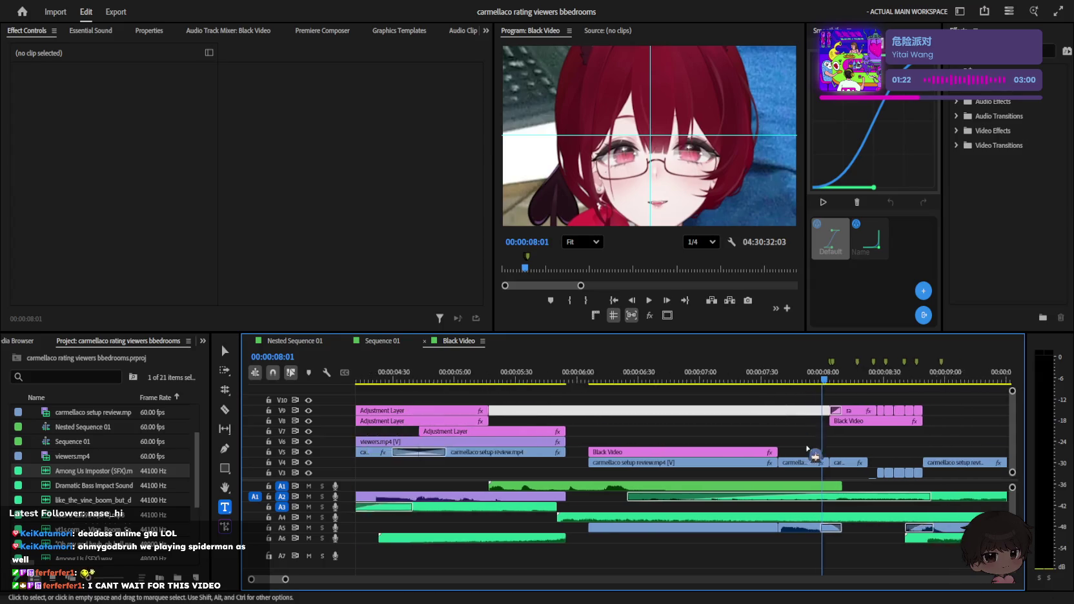
{"action": "scroll", "coordinate": [806, 405], "scroll_direction": "down", "scroll_amount": 2}
{"action": "left_click_drag", "start_coordinate": [793, 383], "coordinate": [728, 478]}
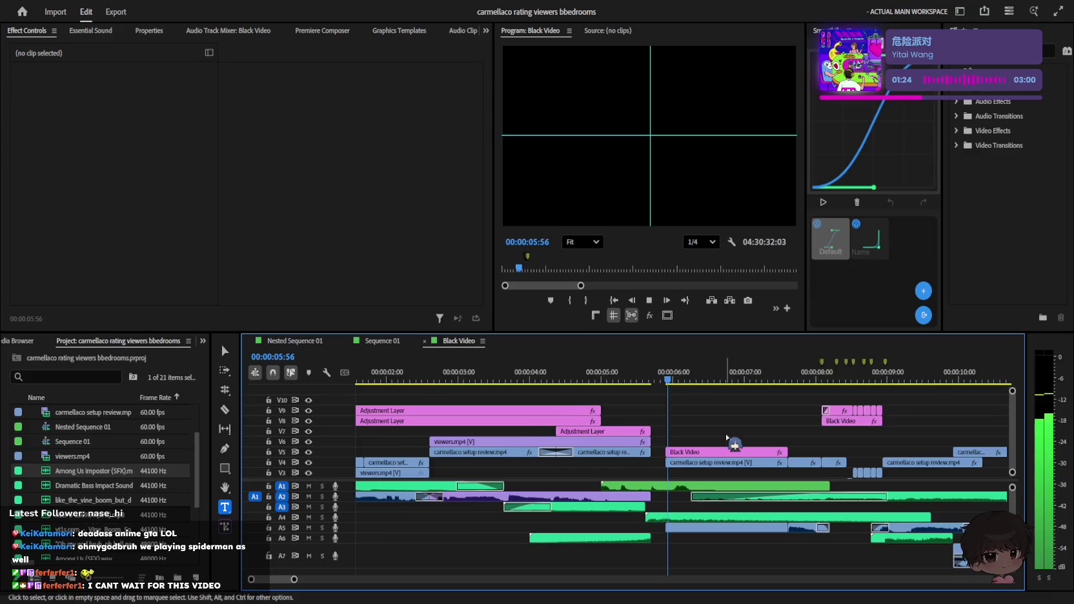
{"action": "key", "text": "space"}
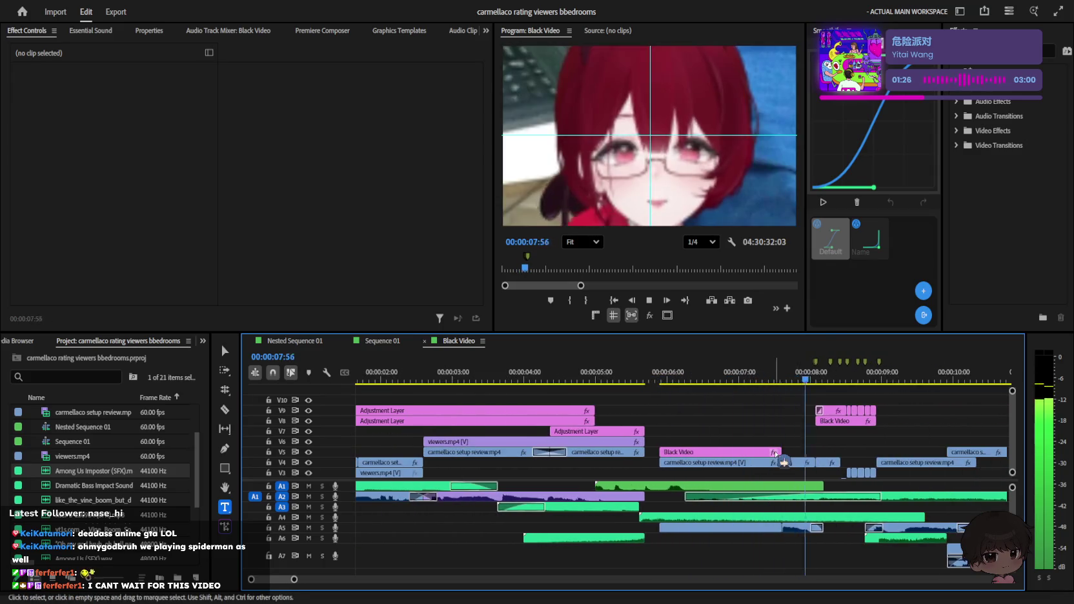
{"action": "scroll", "coordinate": [762, 459], "scroll_direction": "up", "scroll_amount": 1}
{"action": "key", "text": "space"}
{"action": "scroll", "coordinate": [801, 442], "scroll_direction": "down", "scroll_amount": 2}
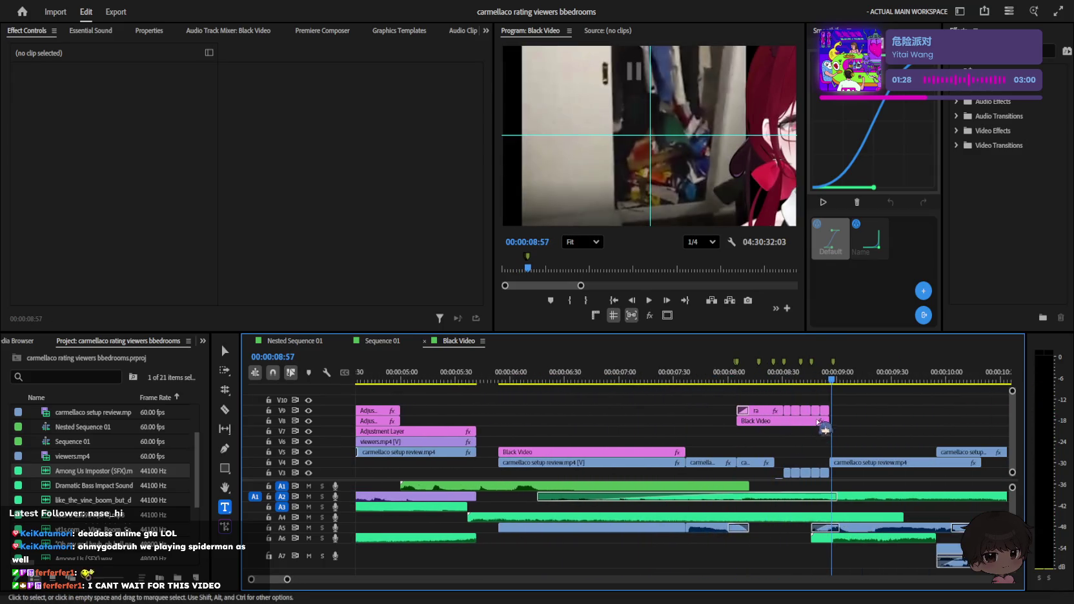
Step: Adjust where the title clip ends, extending it and then trimming it shorter
{"action": "left_click_drag", "start_coordinate": [839, 409], "coordinate": [845, 409]}
{"action": "left_click", "coordinate": [815, 380]}
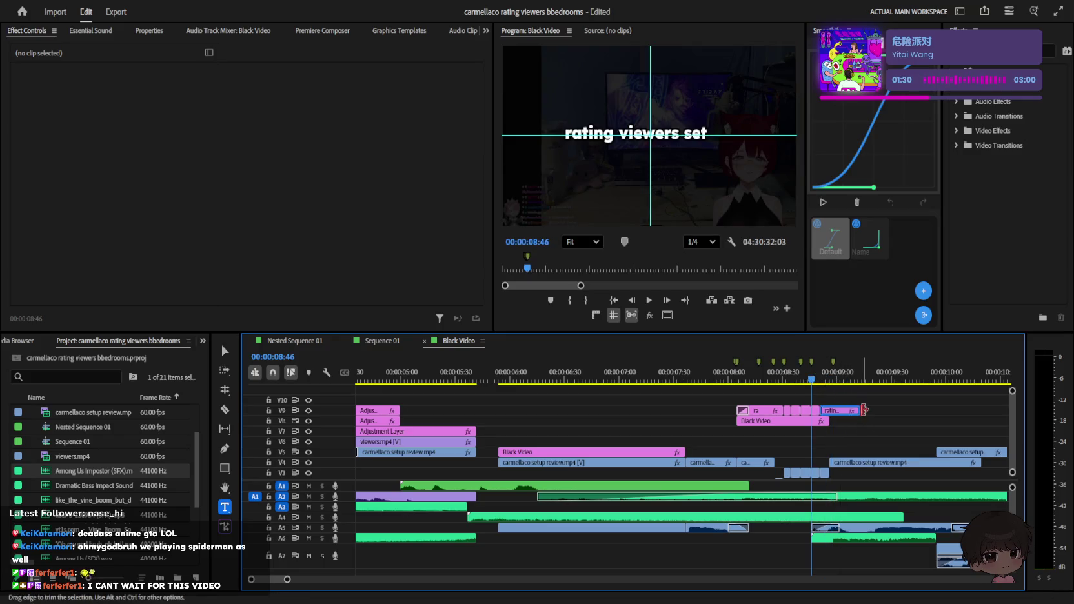
{"action": "scroll", "coordinate": [885, 413], "scroll_direction": "up", "scroll_amount": 1}
{"action": "scroll", "coordinate": [840, 417], "scroll_direction": "down", "scroll_amount": 1}
{"action": "key", "text": "space"}
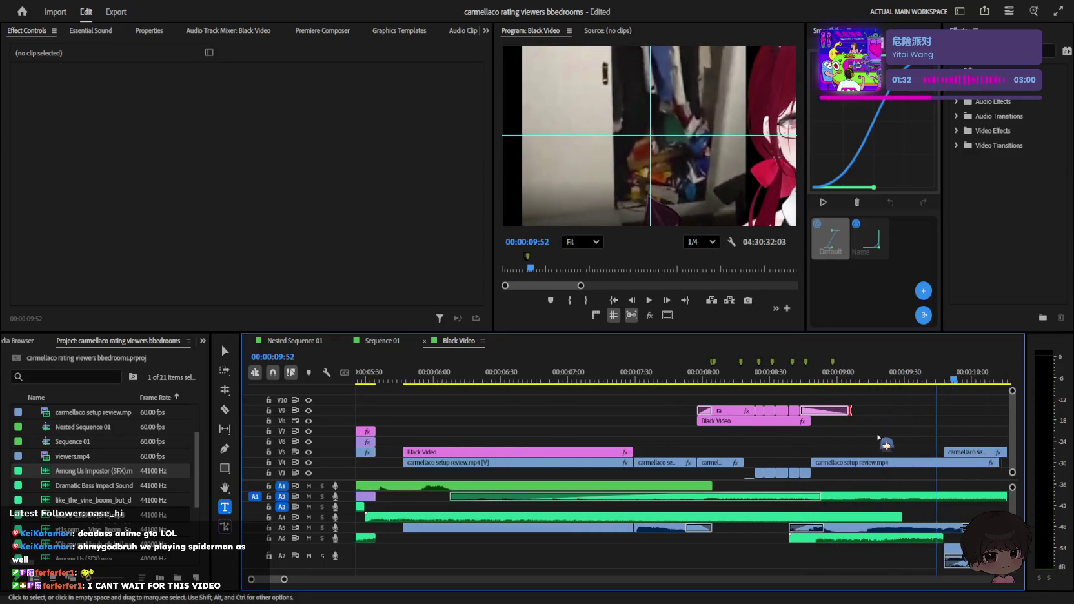
{"action": "left_click", "coordinate": [786, 411]}
{"action": "left_click", "coordinate": [799, 380]}
{"action": "left_click", "coordinate": [826, 379]}
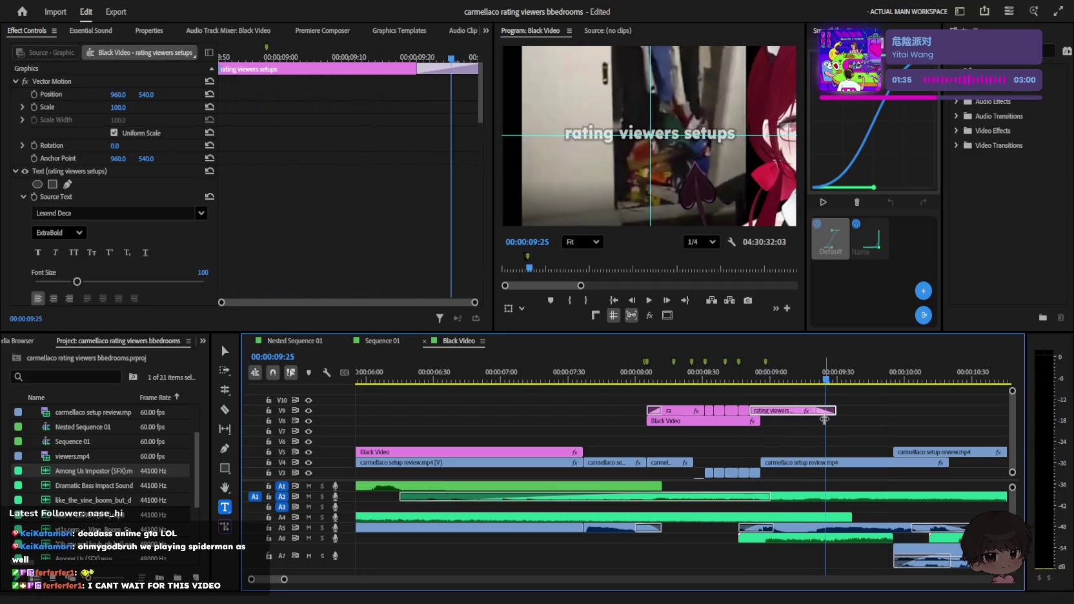
{"action": "left_click_drag", "start_coordinate": [841, 411], "coordinate": [814, 412]}
Step: Play back the title section to review its new timing
{"action": "key", "text": "space"}
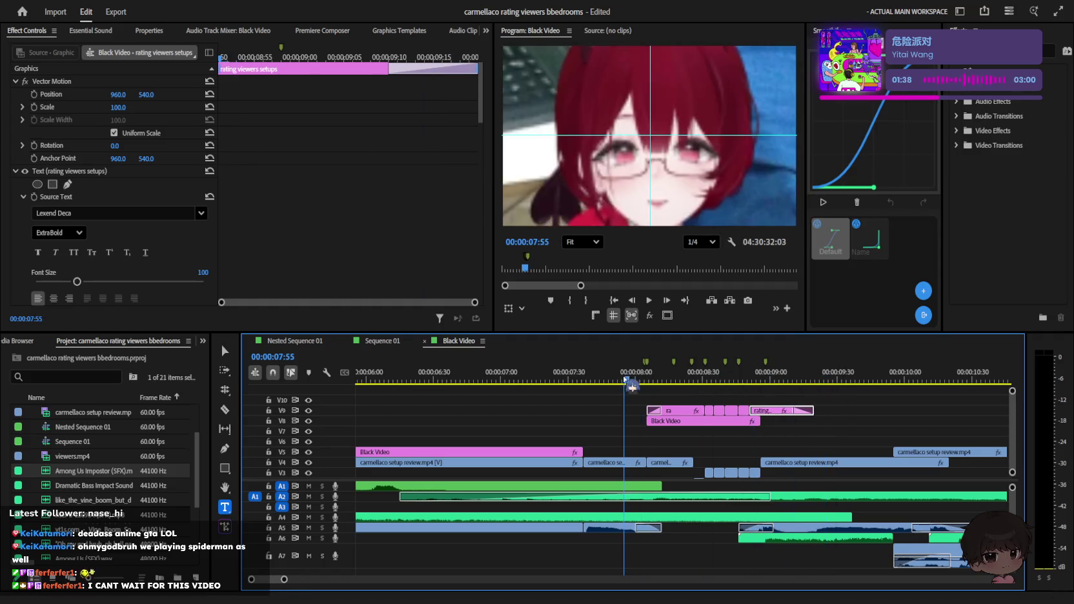
{"action": "key", "text": "space"}
{"action": "key", "text": "space"}
{"action": "key", "text": "minus"}
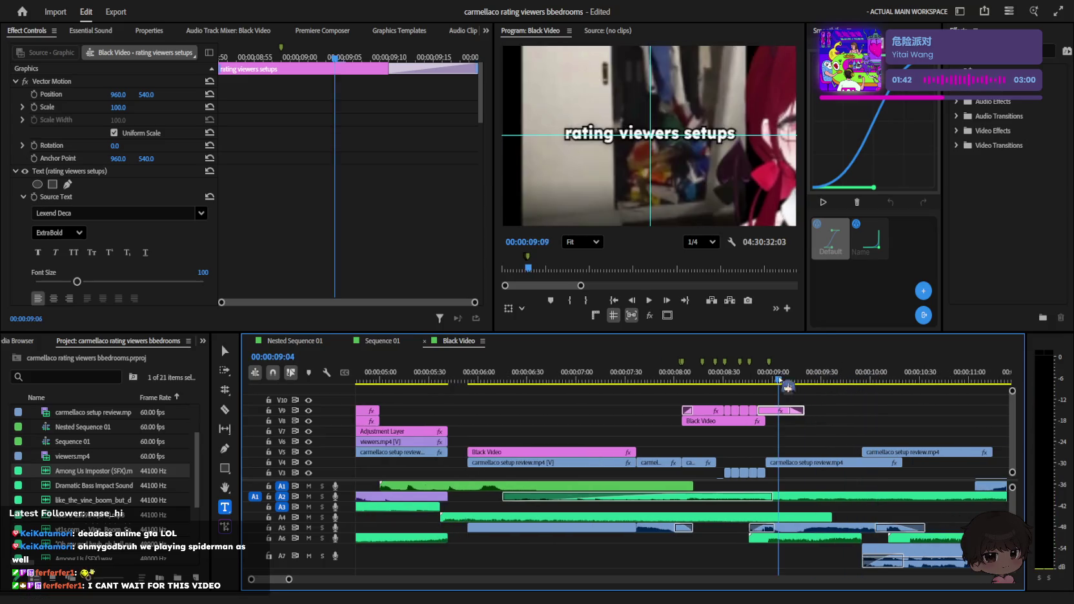
{"action": "key", "text": "minus"}
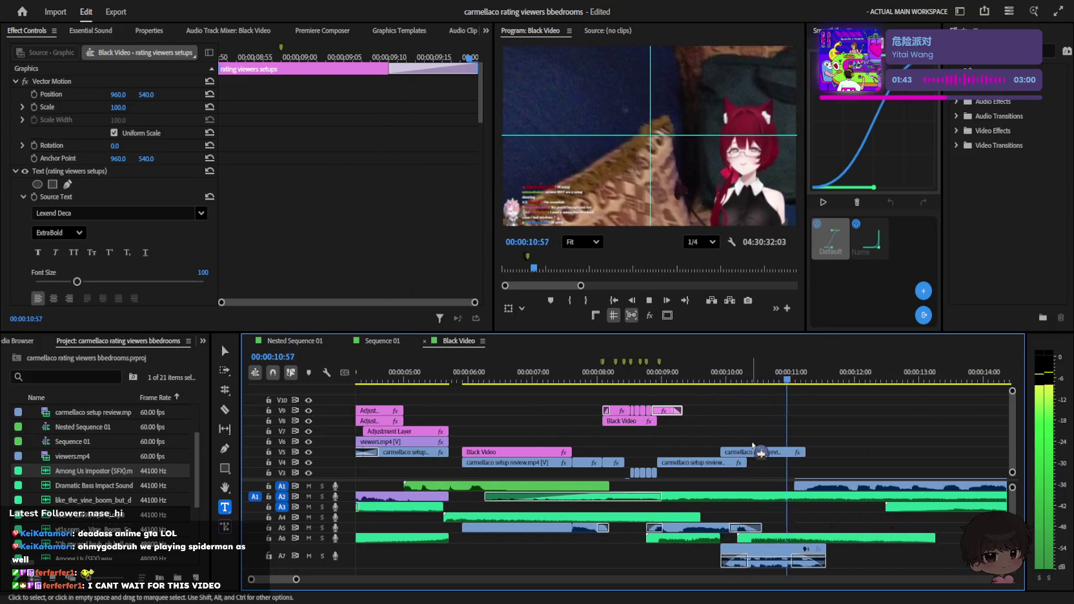
{"action": "key", "text": "space"}
{"action": "key", "text": "space"}
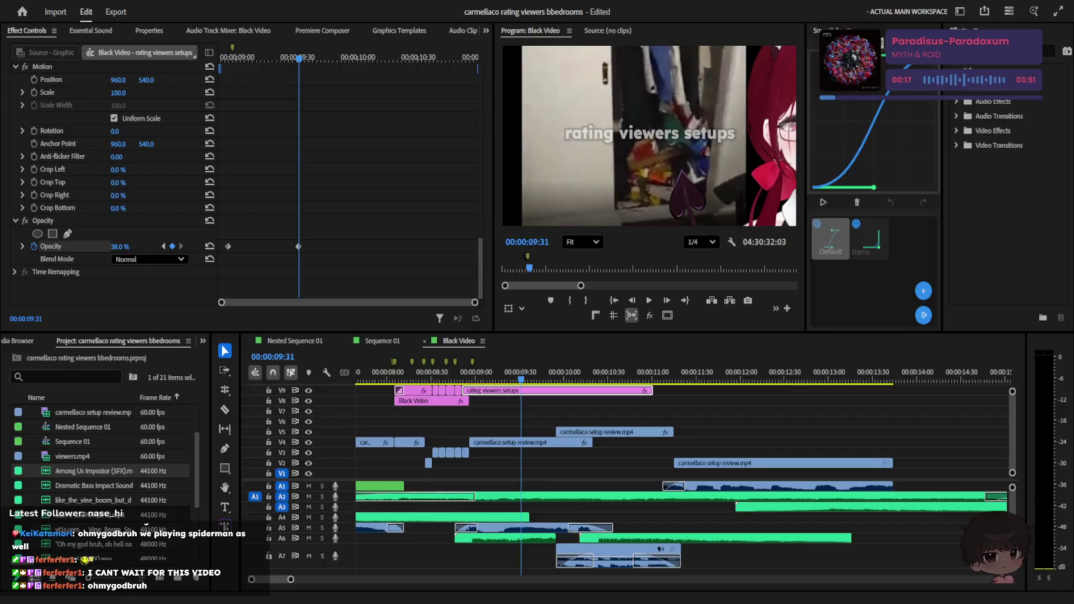
Step: Duplicate the title clip at about 9:57 onto track V10 above
{"action": "left_click", "coordinate": [718, 414]}
{"action": "left_click", "coordinate": [543, 390]}
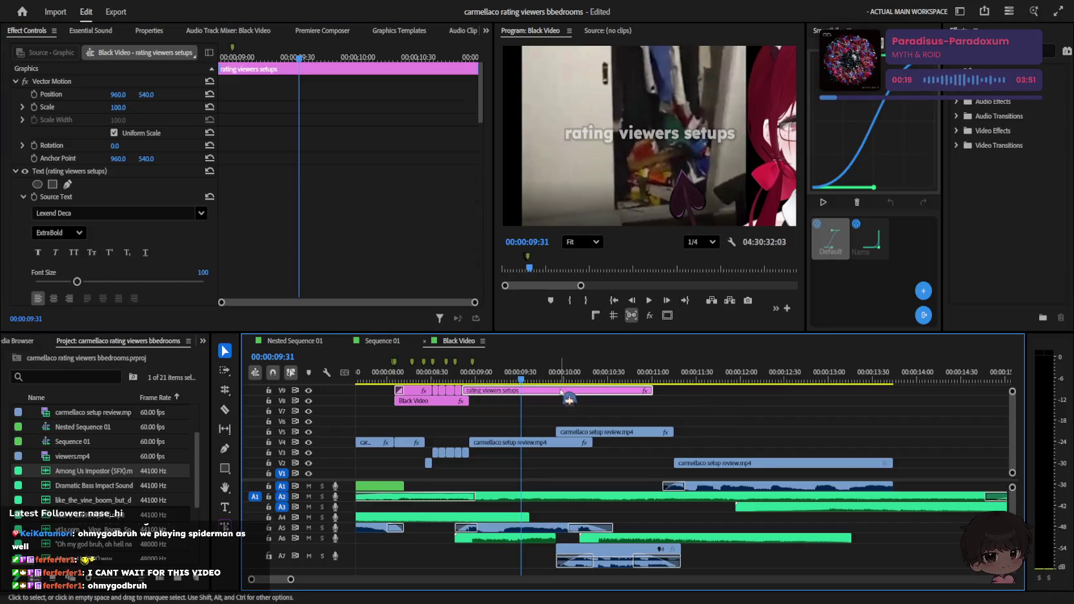
{"action": "scroll", "coordinate": [555, 398], "scroll_direction": "down", "scroll_amount": 2}
{"action": "left_click", "coordinate": [652, 404]}
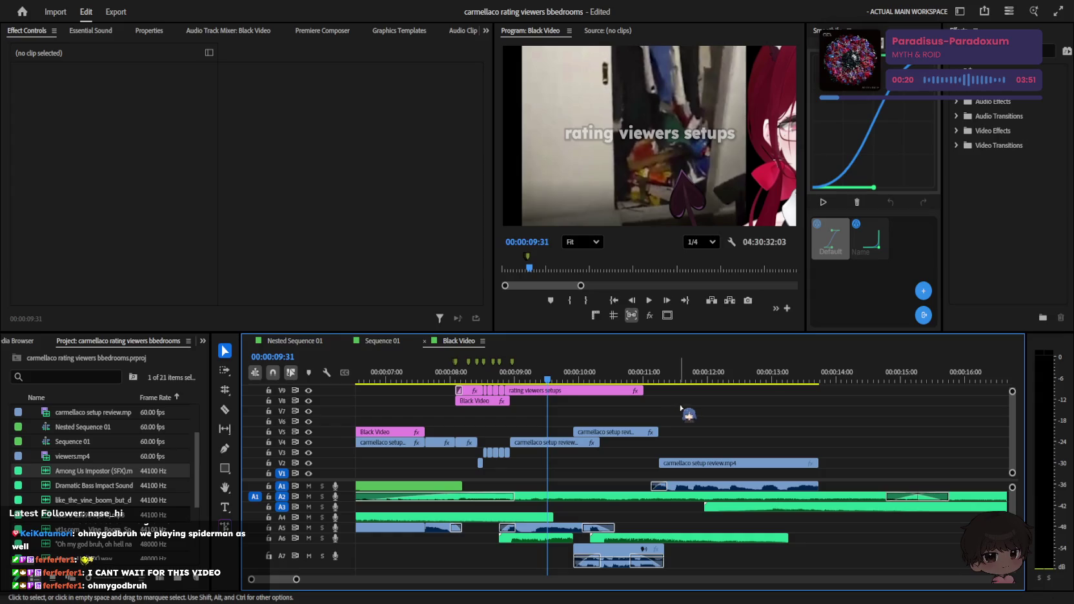
{"action": "left_click_drag", "start_coordinate": [571, 380], "coordinate": [577, 380]}
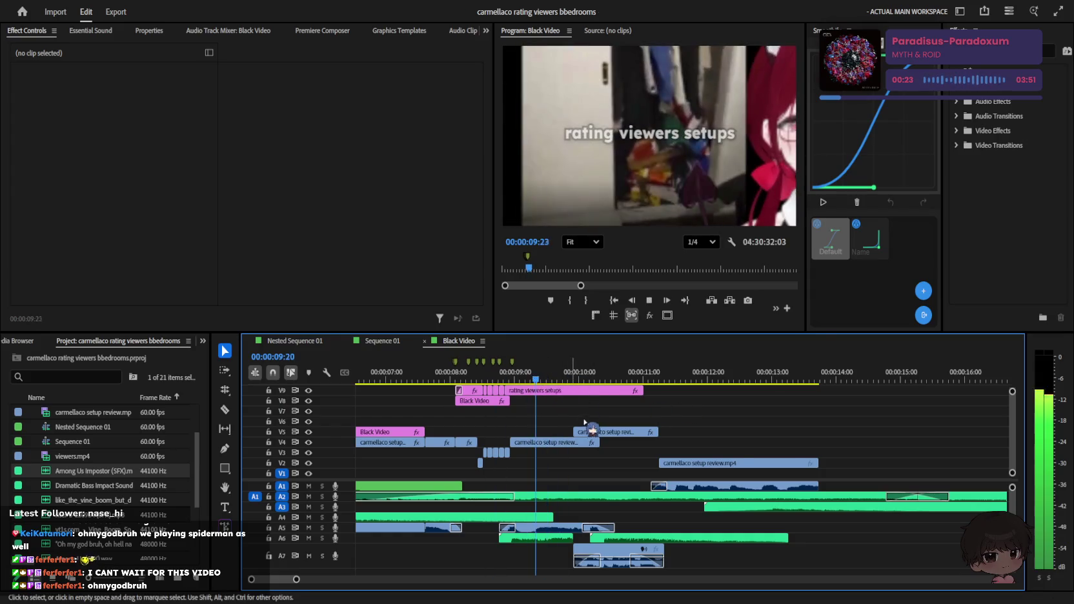
{"action": "scroll", "coordinate": [578, 394], "scroll_direction": "up", "scroll_amount": 2}
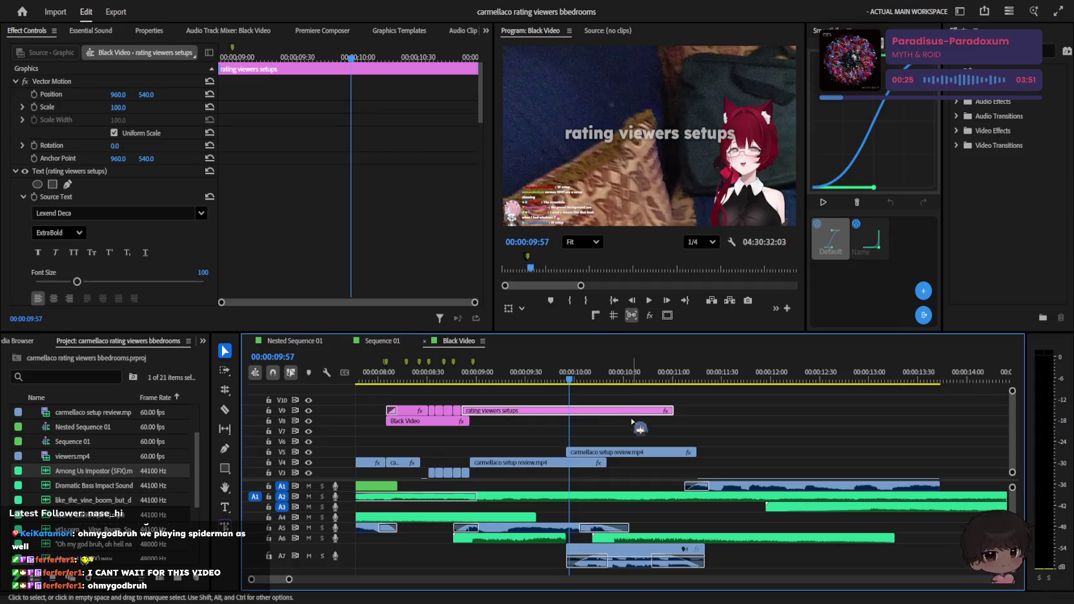
{"action": "mouse_move", "coordinate": [581, 391]}
{"action": "left_mouse_down"}
{"action": "mouse_move", "coordinate": [484, 400]}
{"action": "mouse_move", "coordinate": [577, 404]}
{"action": "left_mouse_up"}
Step: Replace the copy's text with 'recorded live at' plus the Twitch link, centre-aligned
{"action": "key", "text": "t"}
{"action": "type", "text": "recorded live at twitch.tv/car"}
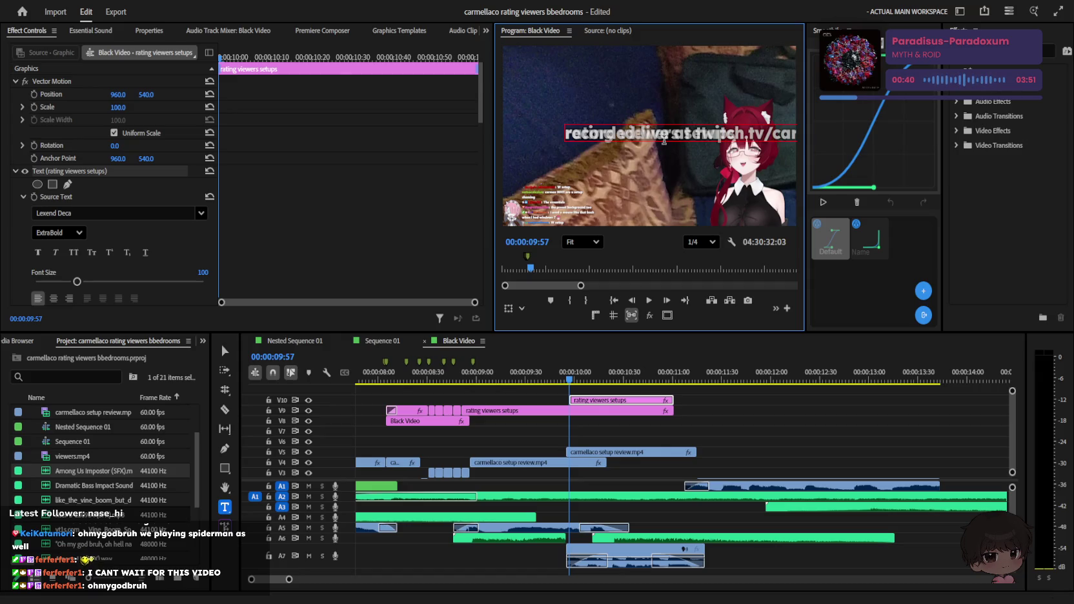
{"action": "key", "text": "ctrl+a"}
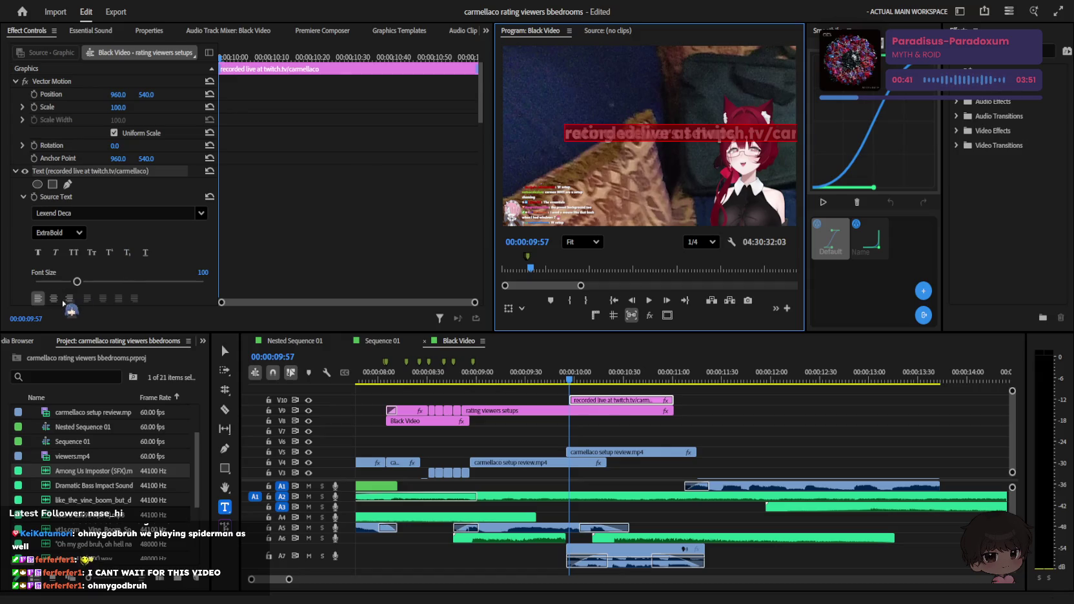
{"action": "left_click", "coordinate": [53, 297]}
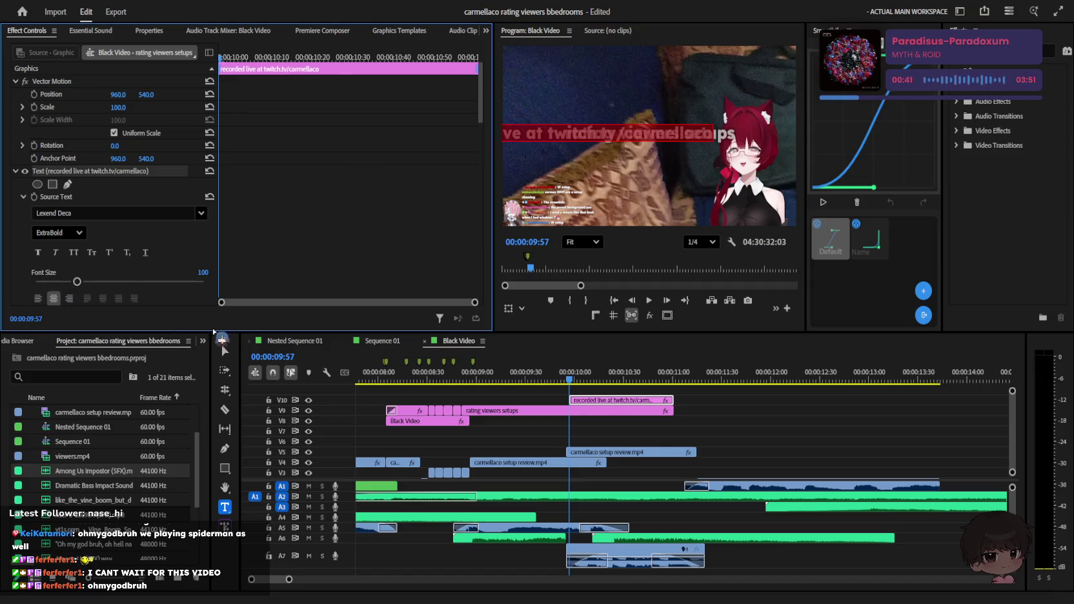
Step: Move the subtitle just below the main title and set its font size to 25
{"action": "key", "text": "v"}
{"action": "left_click", "coordinate": [650, 145]}
{"action": "mouse_move", "coordinate": [650, 145]}
{"action": "left_mouse_down"}
{"action": "mouse_move", "coordinate": [595, 187]}
{"action": "mouse_move", "coordinate": [690, 169]}
{"action": "left_mouse_up"}
{"action": "left_click_drag", "start_coordinate": [76, 282], "coordinate": [46, 281]}
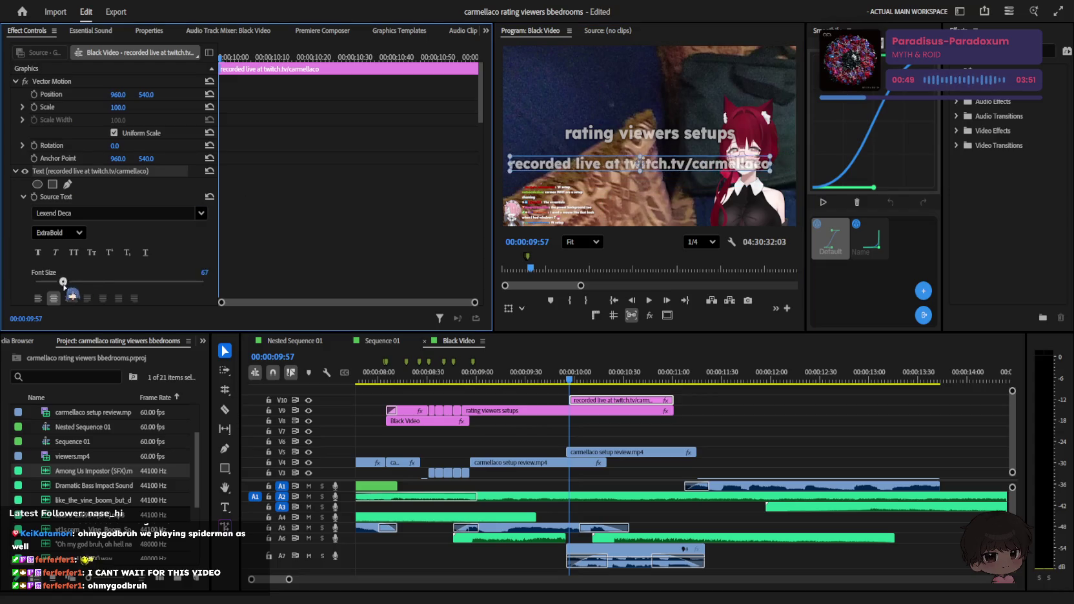
Step: Inspect the subtitle in the preview and reopen its text for editing
{"action": "left_click", "coordinate": [671, 157]}
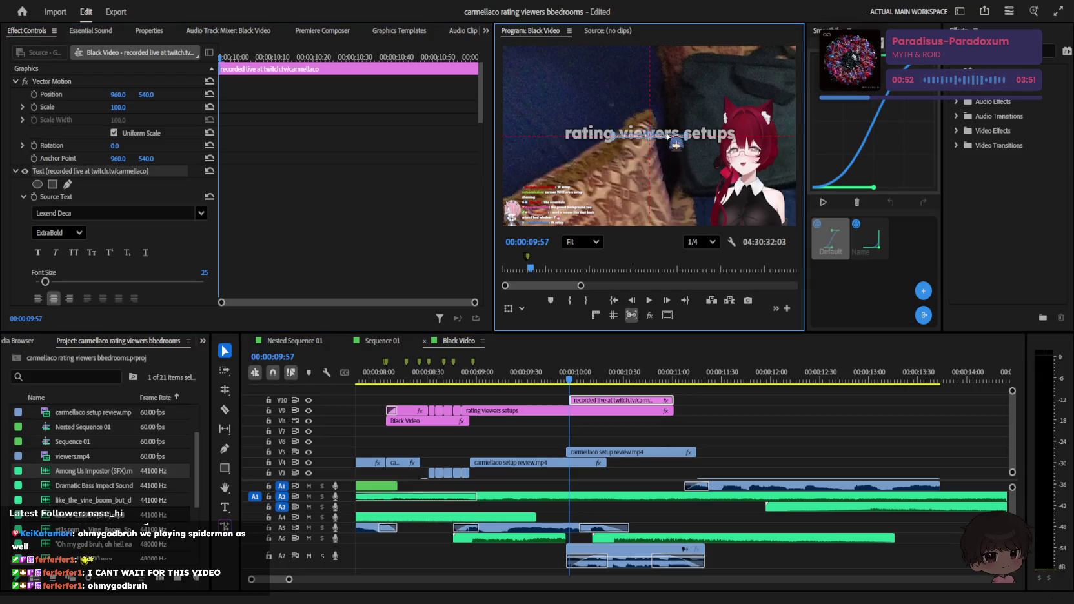
{"action": "scroll", "coordinate": [668, 143], "scroll_direction": "up", "scroll_amount": 3}
{"action": "scroll", "coordinate": [652, 155], "scroll_direction": "up", "scroll_amount": 2}
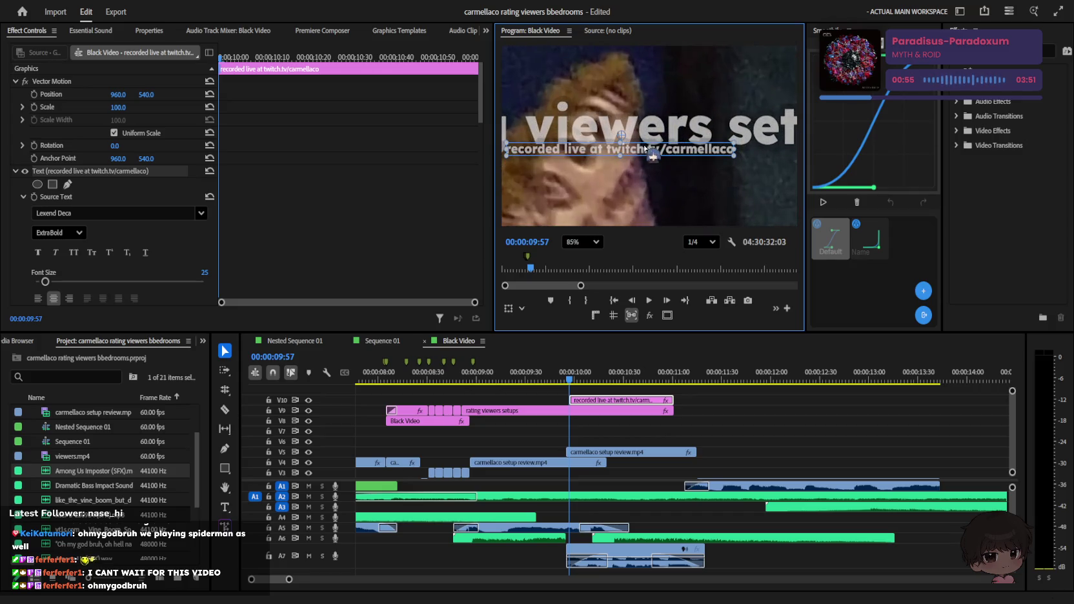
{"action": "scroll", "coordinate": [636, 171], "scroll_direction": "down", "scroll_amount": 2}
{"action": "left_click", "coordinate": [778, 417]}
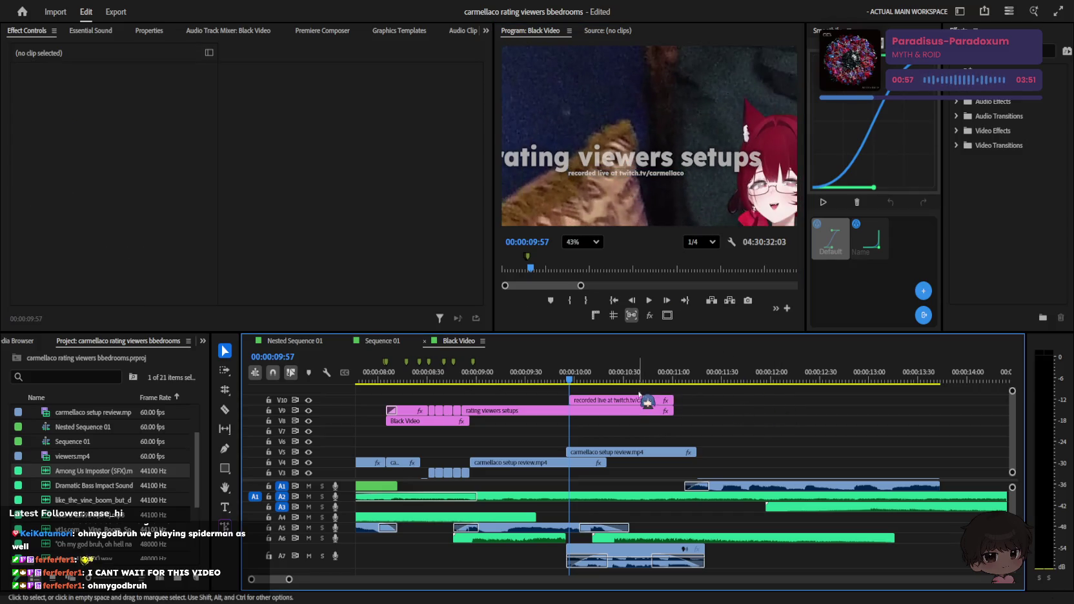
{"action": "scroll", "coordinate": [646, 400], "scroll_direction": "down", "scroll_amount": 2}
{"action": "scroll", "coordinate": [646, 400], "scroll_direction": "down", "scroll_amount": 2}
{"action": "double_click", "coordinate": [659, 173]}
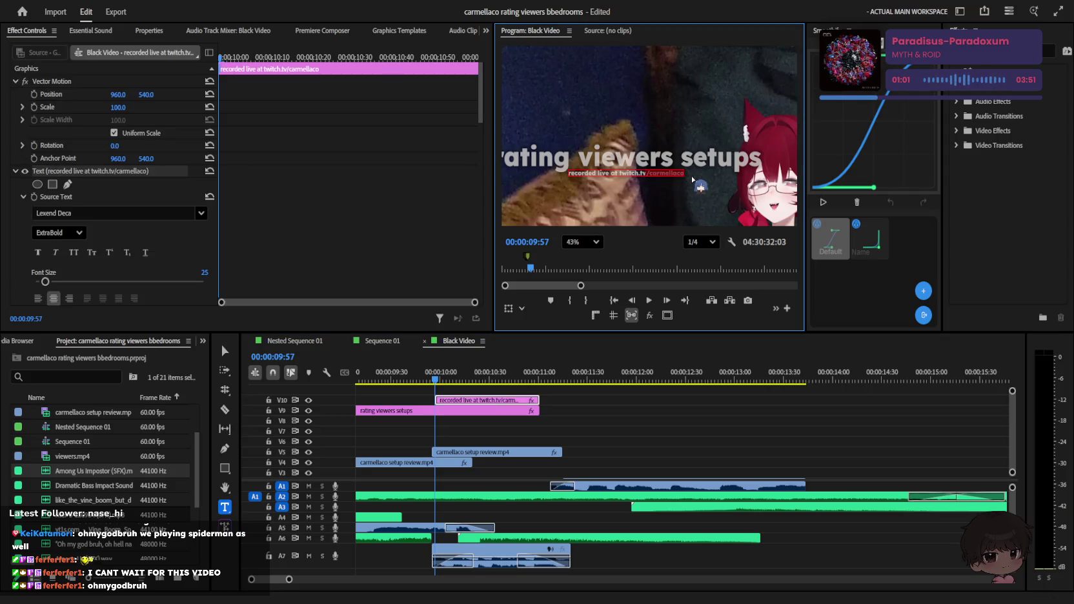
Step: Deselect the subtitle and play back the intro from 10:59 to review the title section
{"action": "left_click", "coordinate": [652, 426]}
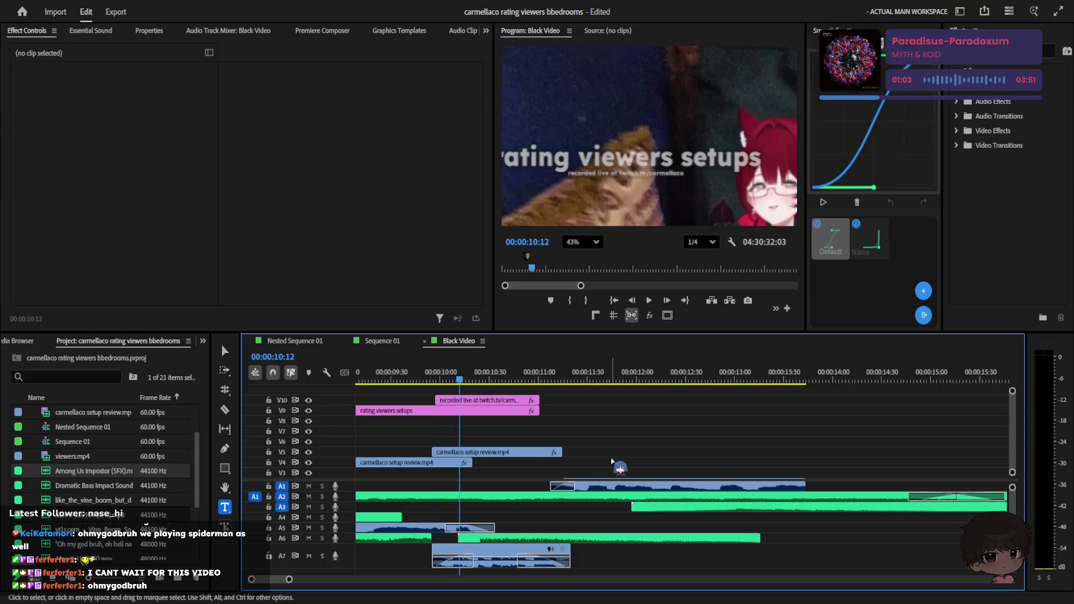
{"action": "scroll", "coordinate": [614, 462], "scroll_direction": "down", "scroll_amount": 5}
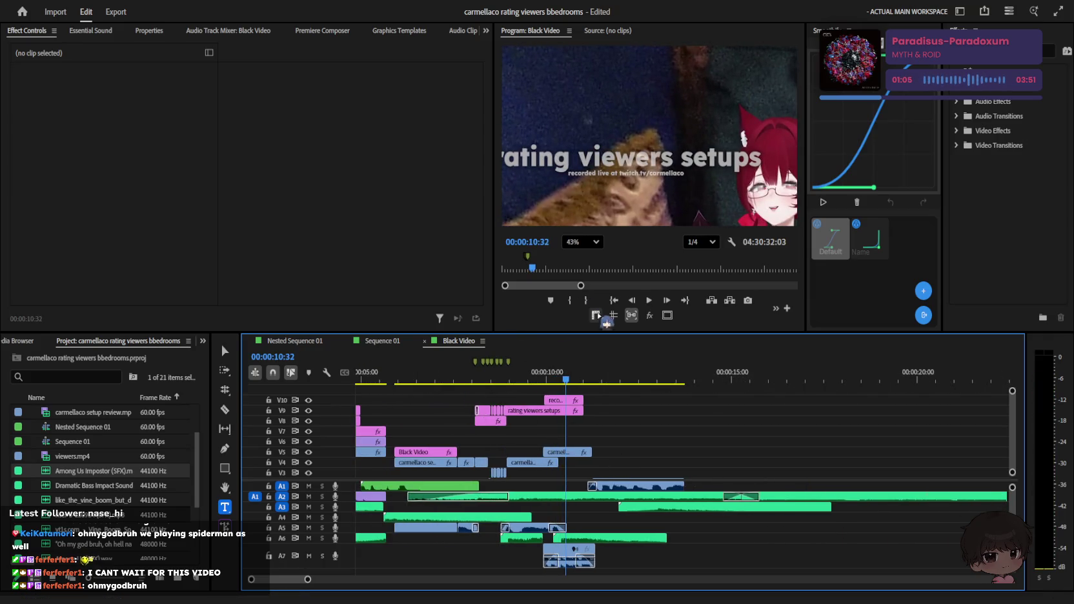
{"action": "left_click", "coordinate": [583, 378]}
{"action": "scroll", "coordinate": [594, 421], "scroll_direction": "down", "scroll_amount": 3}
{"action": "key", "text": "space"}
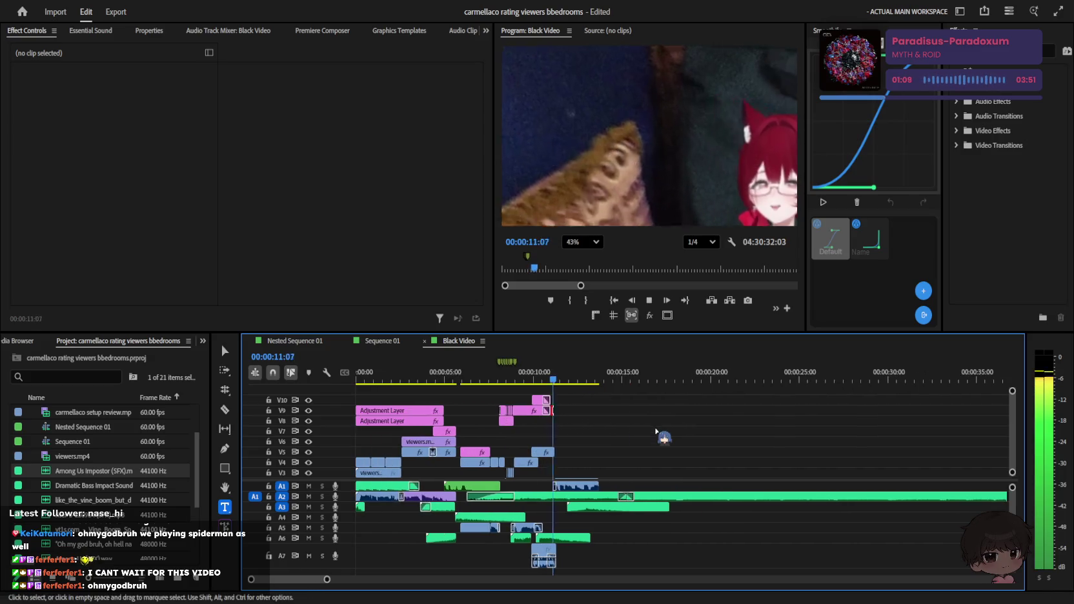
{"action": "left_click", "coordinate": [595, 315]}
{"action": "key", "text": "space"}
{"action": "left_click", "coordinate": [652, 462]}
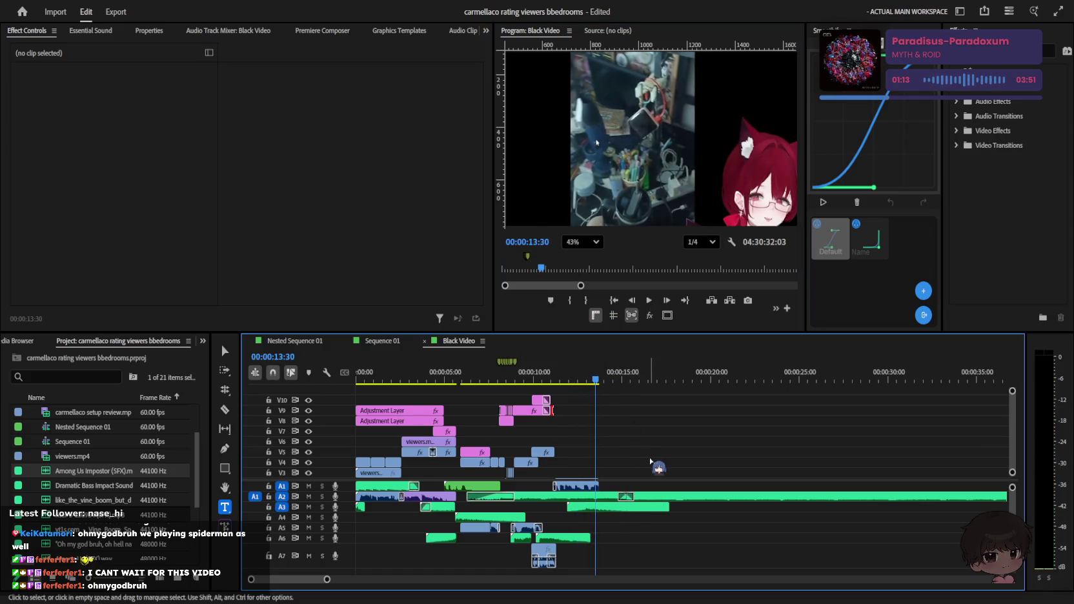
Step: Save the project and replay the title section with the timeline zoomed in, stopping at 12:47
{"action": "key", "text": "ctrl+s"}
{"action": "key", "text": "space"}
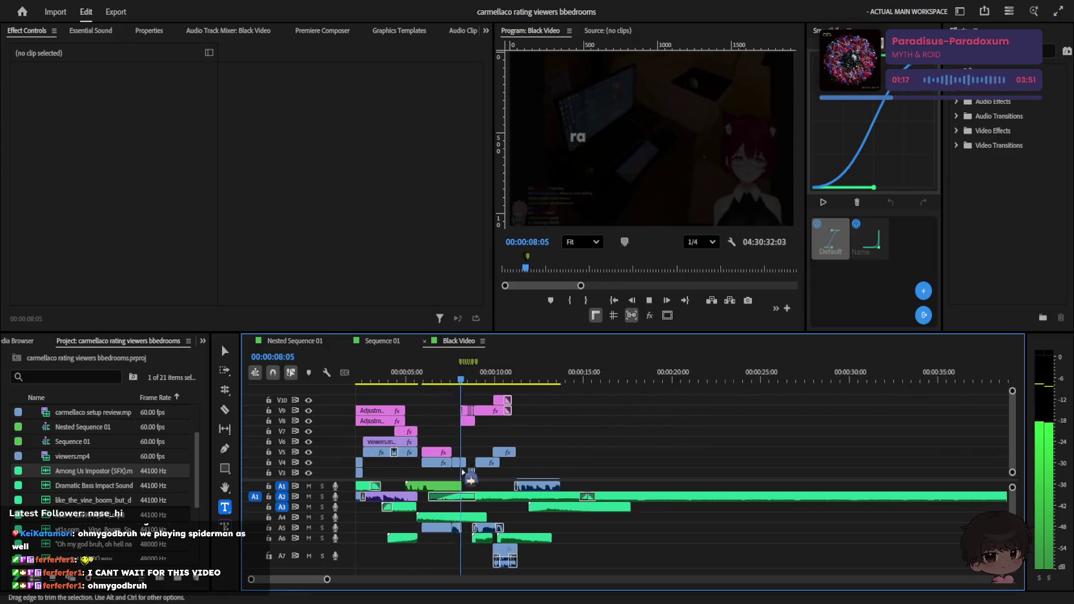
{"action": "key", "text": "space"}
{"action": "key", "text": "="}
{"action": "key", "text": "space"}
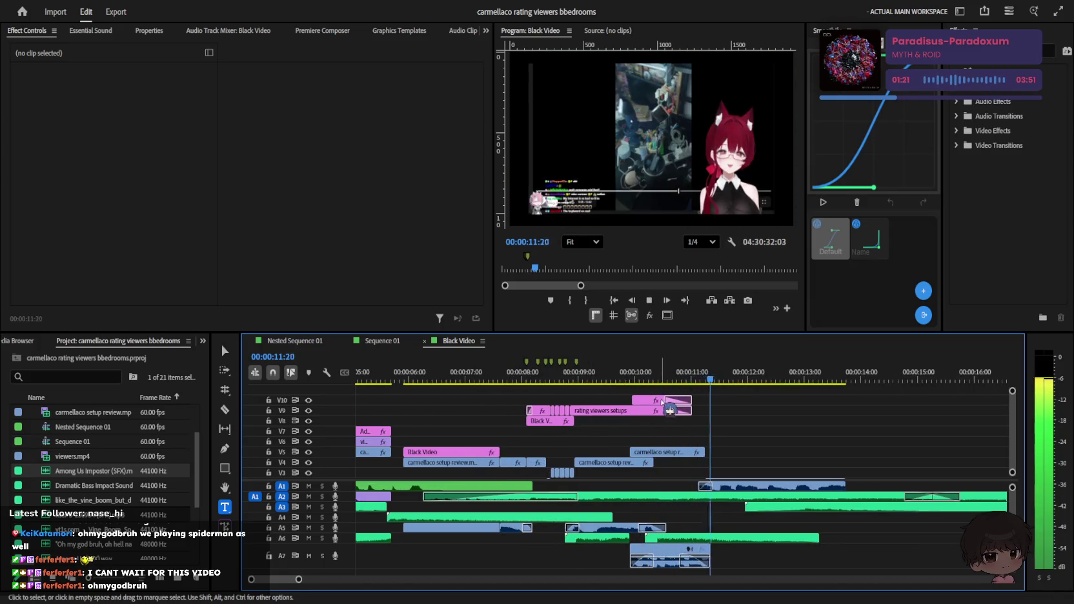
{"action": "key", "text": "space"}
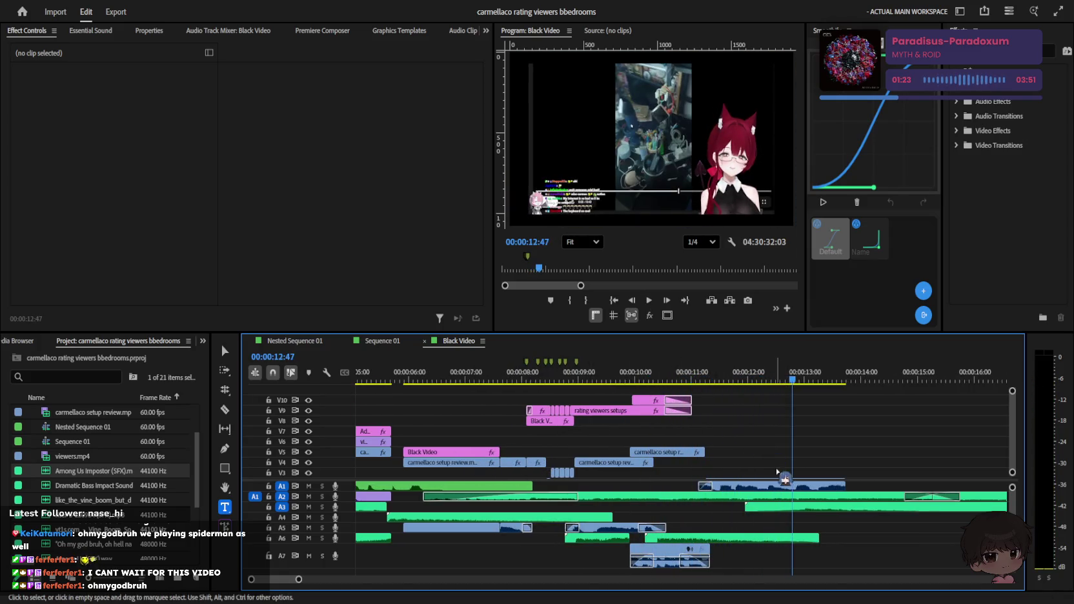
Step: Split the setup clip on the lower track at the 12:47 playhead
{"action": "scroll", "coordinate": [793, 467], "scroll_direction": "down", "scroll_amount": 2}
{"action": "left_click", "coordinate": [793, 466]}
{"action": "key", "text": "ctrl+k"}
Step: Scale the later part of the split setup clip to 351% and move it to position 1338, 935
{"action": "key", "text": "v"}
{"action": "key", "text": "space"}
{"action": "key", "text": "space"}
{"action": "left_click_drag", "start_coordinate": [105, 107], "coordinate": [601, 106]}
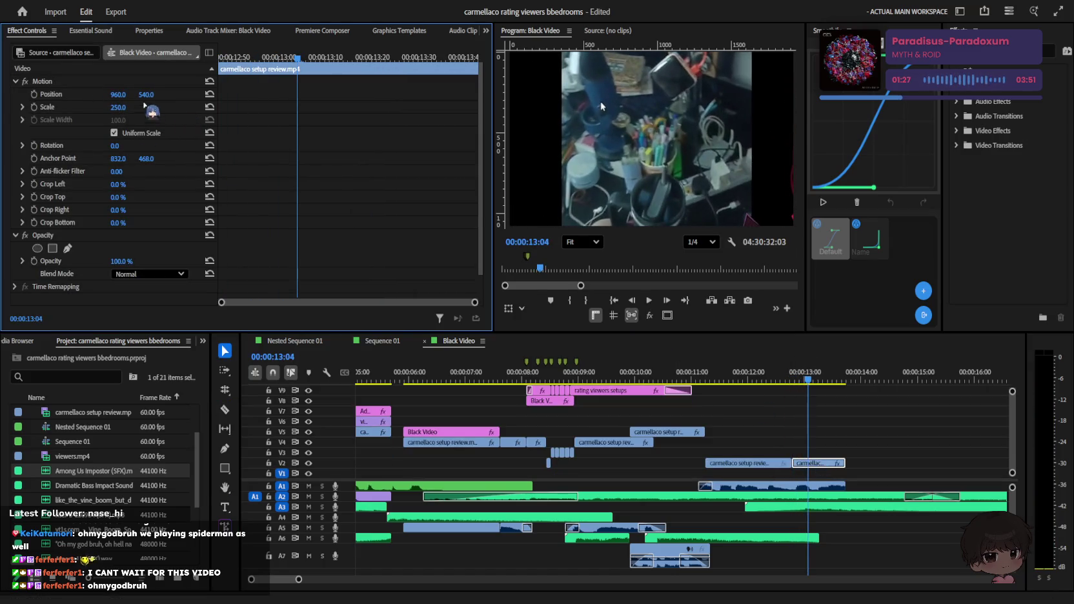
{"action": "left_click_drag", "start_coordinate": [151, 113], "coordinate": [420, 151]}
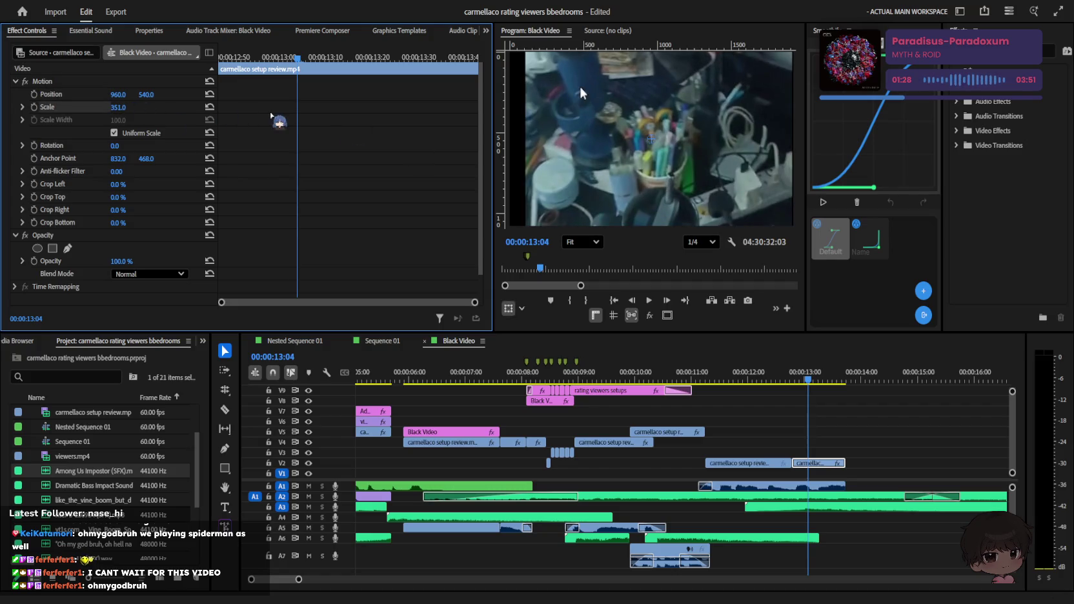
{"action": "left_click_drag", "start_coordinate": [579, 84], "coordinate": [618, 173]}
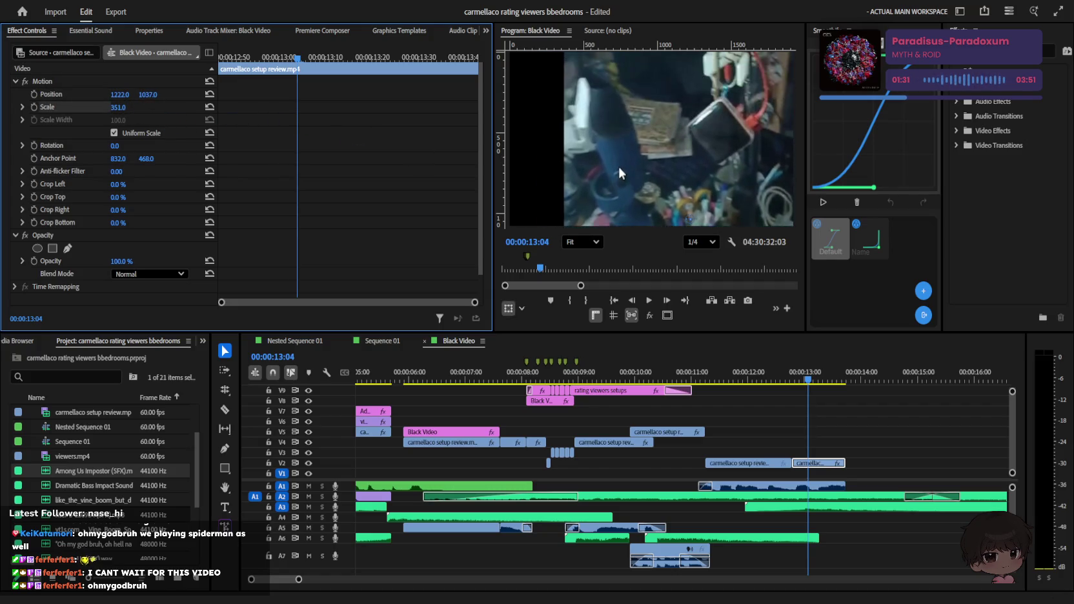
{"action": "mouse_move", "coordinate": [132, 98]}
{"action": "left_mouse_down"}
{"action": "mouse_move", "coordinate": [119, 100]}
{"action": "mouse_move", "coordinate": [408, 232]}
{"action": "left_mouse_up"}
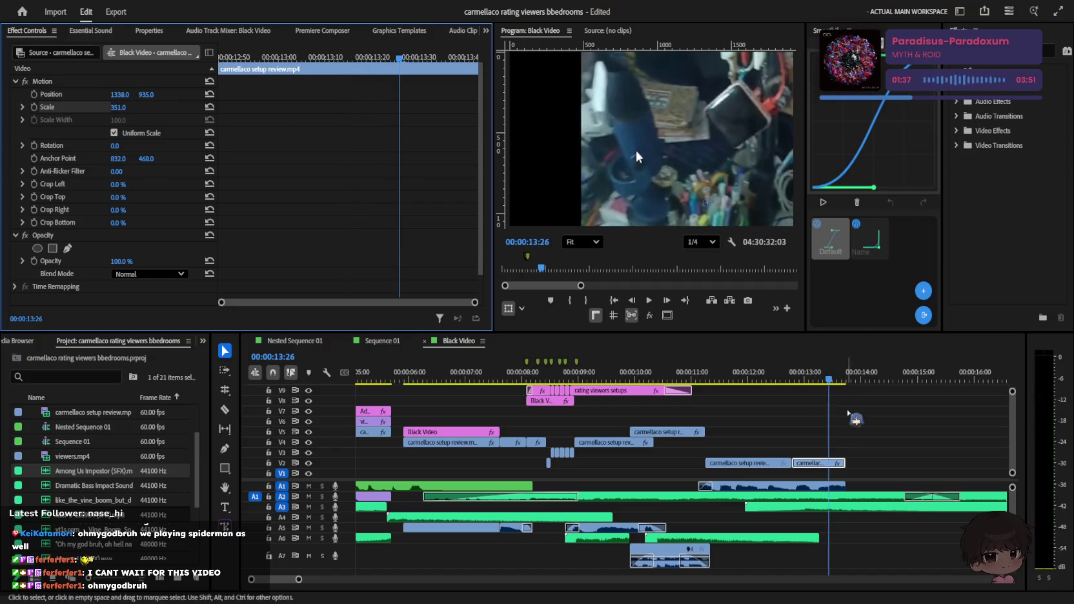
Step: Deselect the clip, save the project and play back from the title
{"action": "left_click", "coordinate": [814, 392]}
{"action": "key", "text": "space"}
{"action": "key", "text": "ctrl+s"}
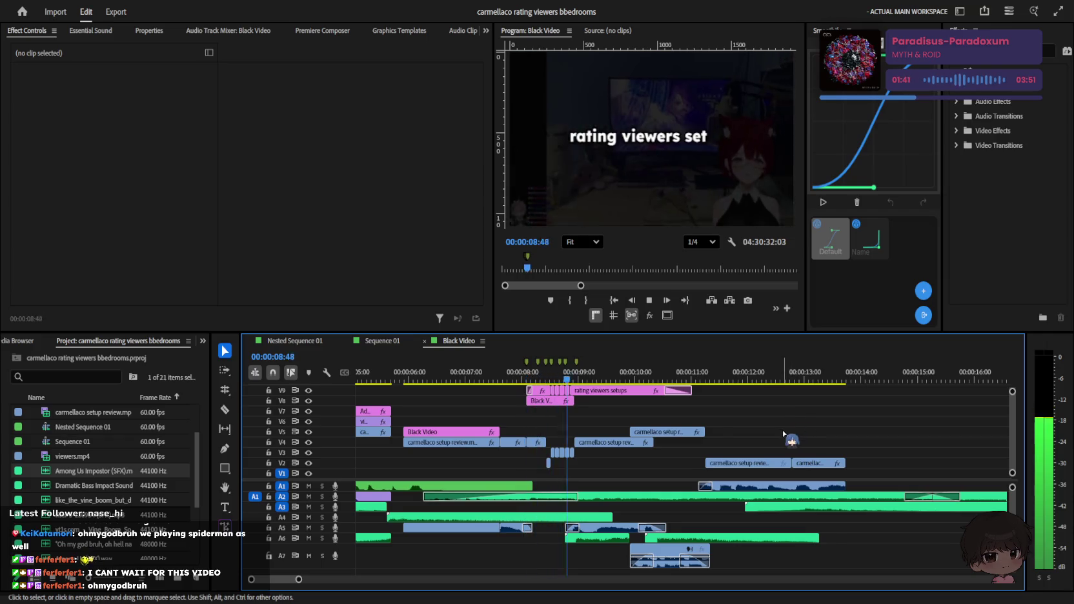
{"action": "scroll", "coordinate": [573, 381], "scroll_direction": "up", "scroll_amount": 1}
{"action": "scroll", "coordinate": [633, 413], "scroll_direction": "up", "scroll_amount": 1}
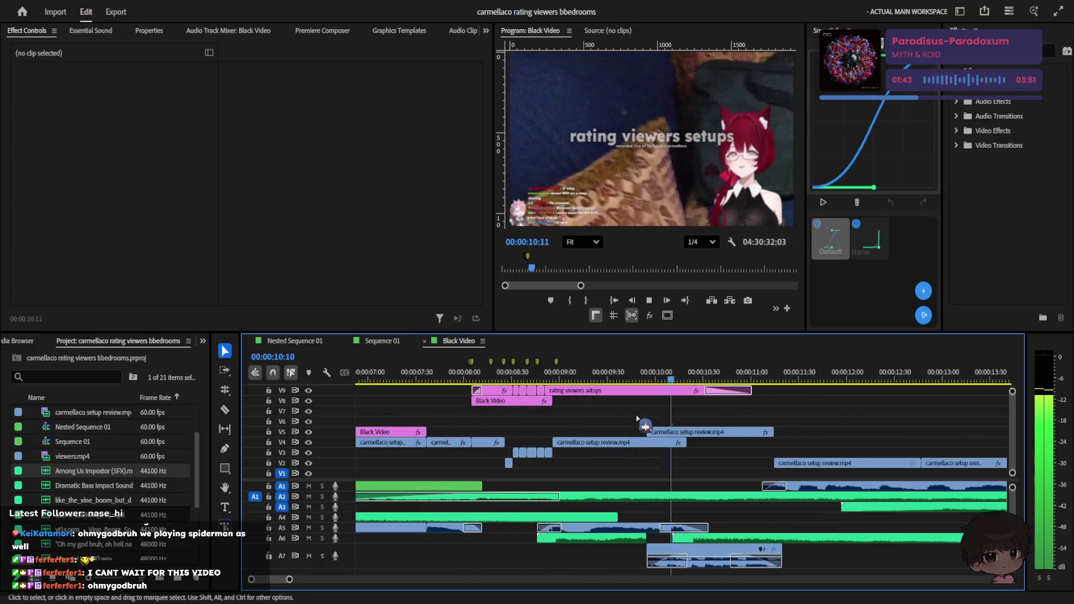
Step: Reposition the subtitle graphic on the top track and replay the title section, stopping at 12:18
{"action": "mouse_move", "coordinate": [689, 424]}
{"action": "left_mouse_down"}
{"action": "mouse_move", "coordinate": [650, 405]}
{"action": "mouse_move", "coordinate": [652, 394]}
{"action": "mouse_move", "coordinate": [665, 416]}
{"action": "mouse_move", "coordinate": [624, 401]}
{"action": "left_mouse_up"}
{"action": "key", "text": "space"}
{"action": "key", "text": "space"}
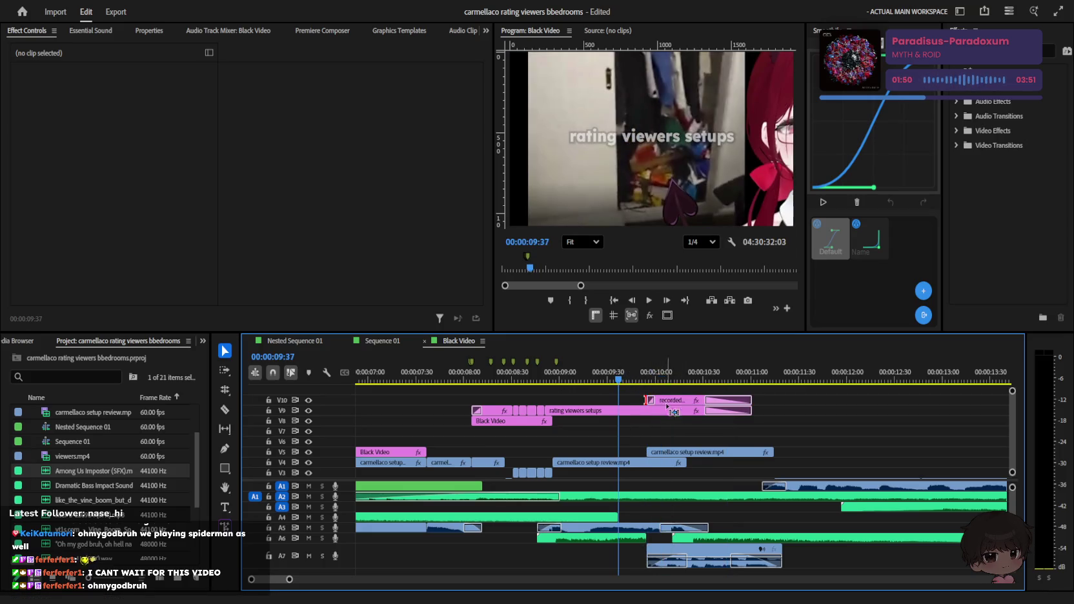
{"action": "scroll", "coordinate": [625, 402], "scroll_direction": "up", "scroll_amount": 2}
{"action": "scroll", "coordinate": [629, 408], "scroll_direction": "up", "scroll_amount": 1}
{"action": "key", "text": "space"}
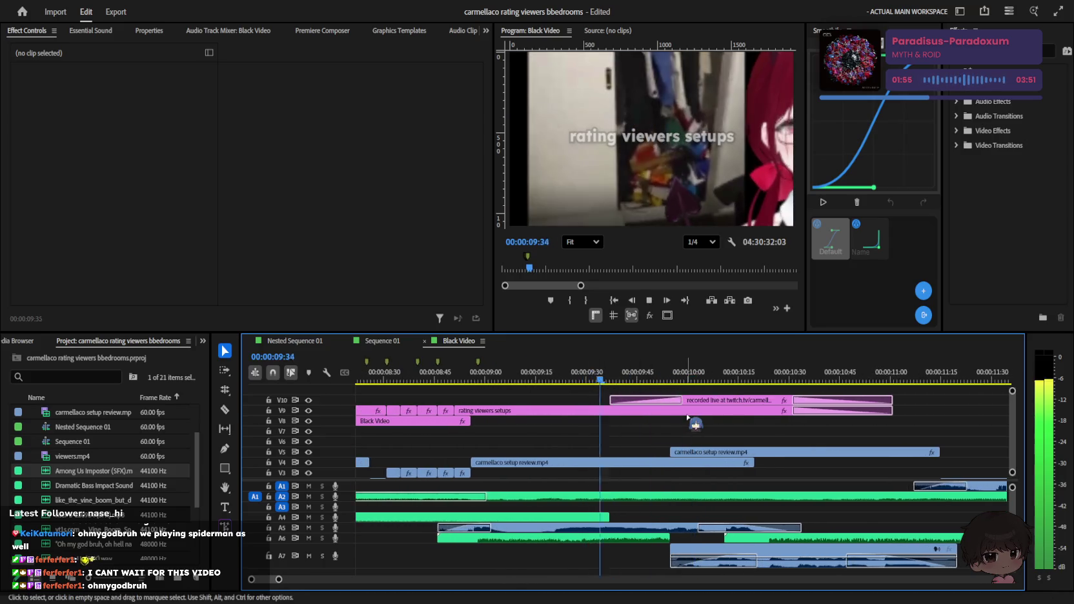
{"action": "scroll", "coordinate": [722, 461], "scroll_direction": "down", "scroll_amount": 2}
{"action": "scroll", "coordinate": [722, 461], "scroll_direction": "down", "scroll_amount": 2}
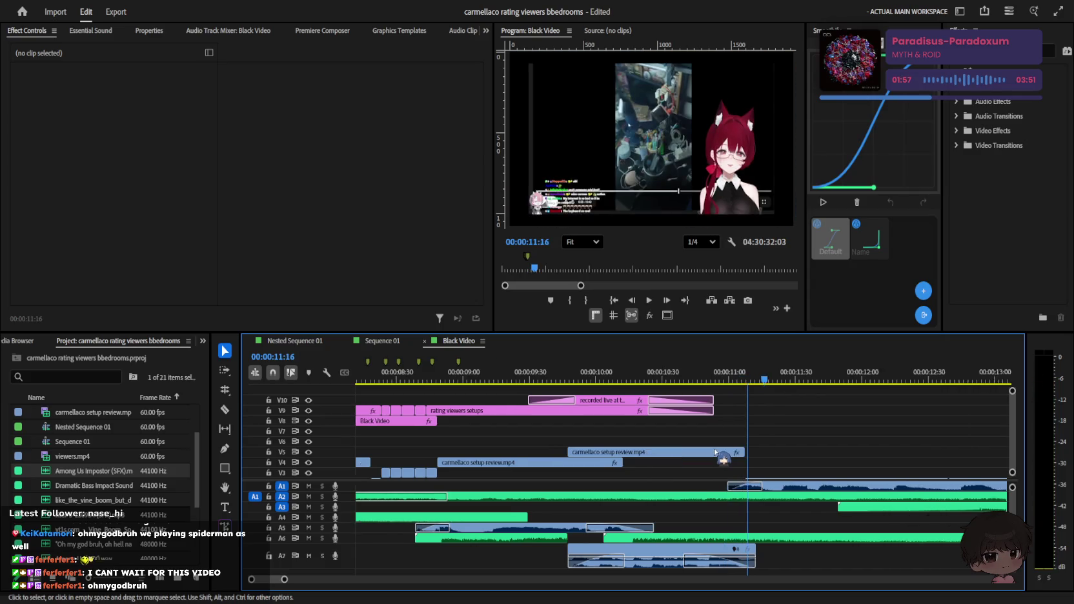
{"action": "key", "text": "space"}
Step: Scale the setup clip at 12:18 up to 117% and play it back
{"action": "scroll", "coordinate": [724, 457], "scroll_direction": "down", "scroll_amount": 2}
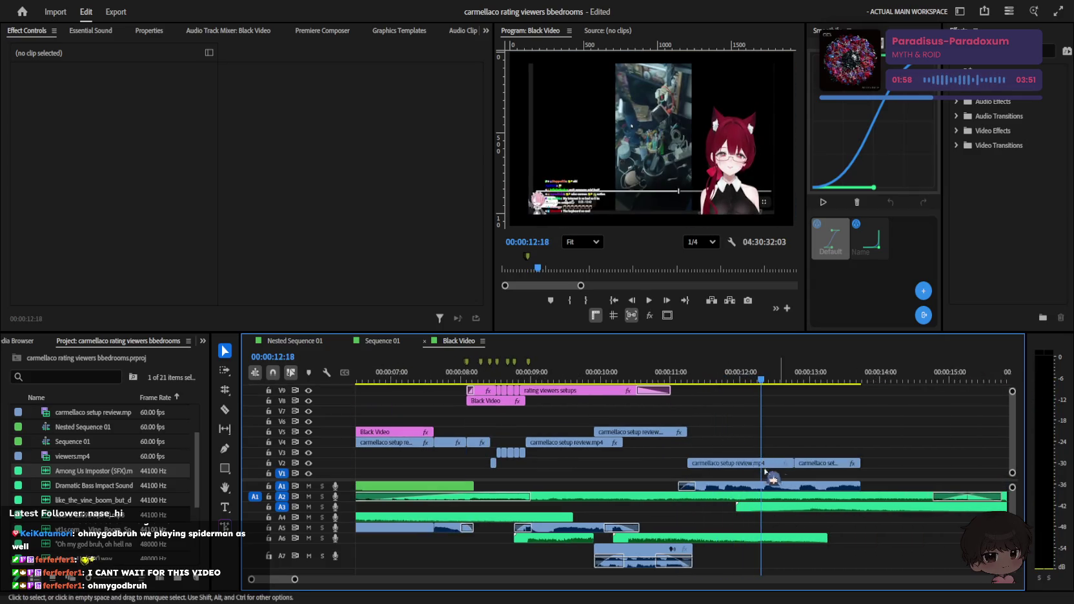
{"action": "left_click", "coordinate": [752, 465]}
{"action": "left_click_drag", "start_coordinate": [118, 107], "coordinate": [125, 109]}
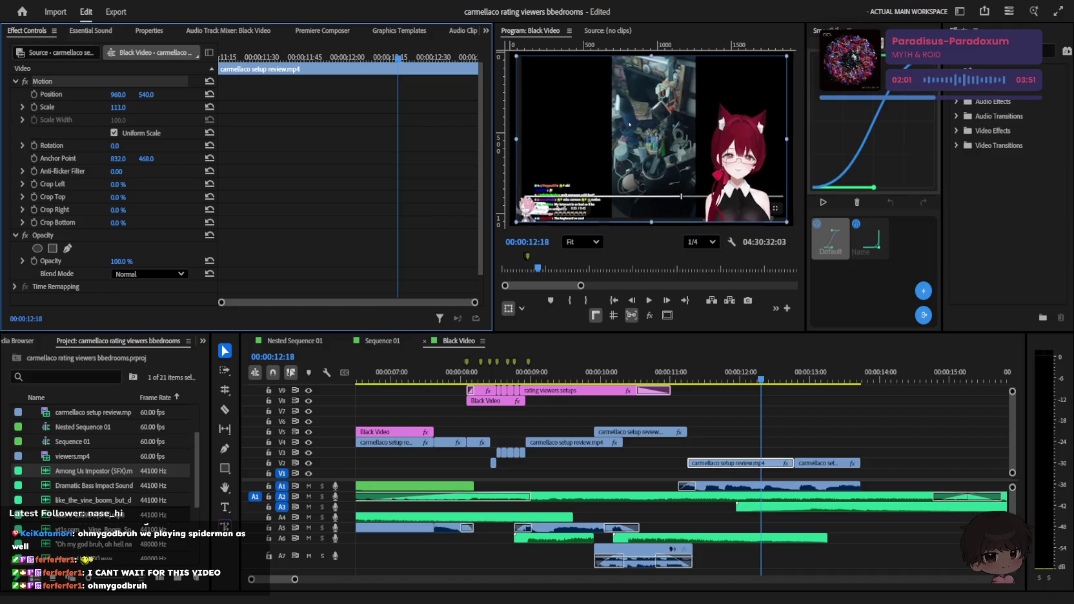
{"action": "key", "text": "space"}
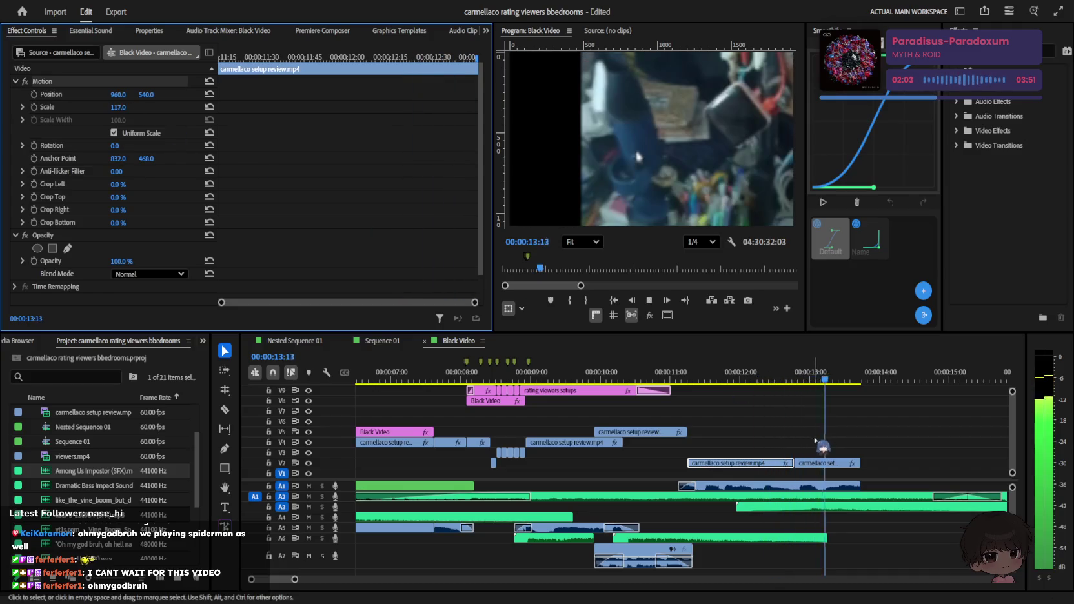
{"action": "key", "text": "minus"}
{"action": "key", "text": "space"}
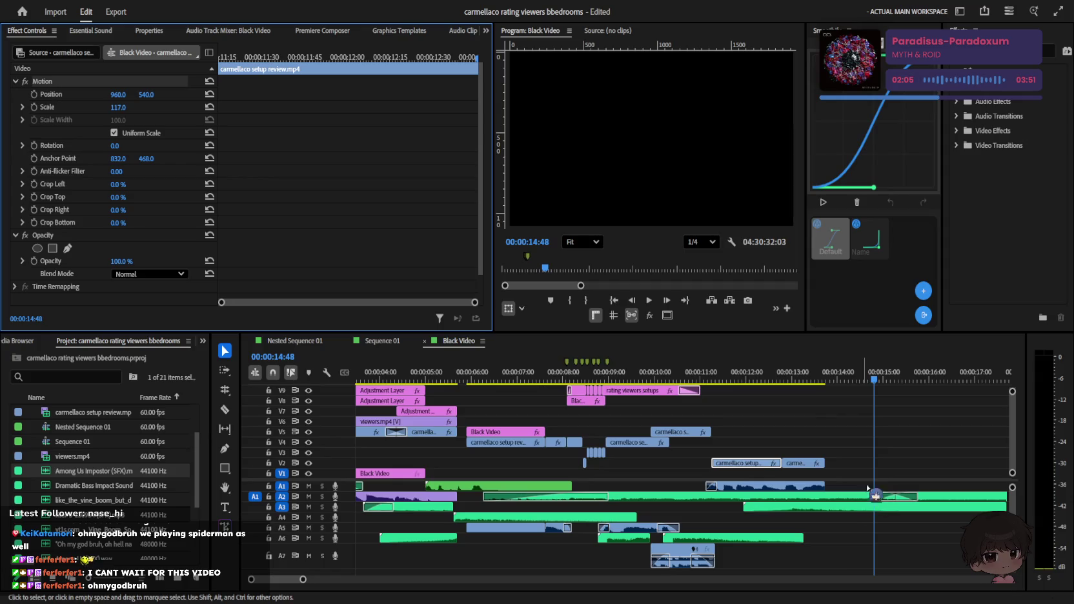
{"action": "key", "text": "minus"}
{"action": "key", "text": "space"}
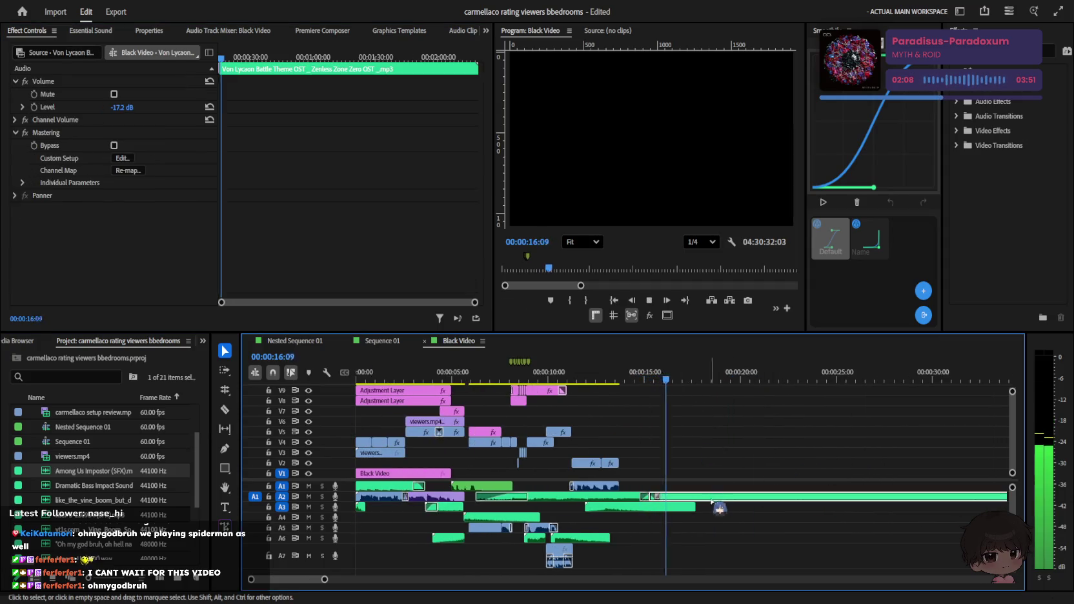
Step: Save the project and replay the whole intro from the start
{"action": "left_click", "coordinate": [671, 496]}
{"action": "key", "text": "ctrl+s"}
{"action": "key", "text": "space"}
{"action": "key", "text": "Home"}
{"action": "key", "text": "minus"}
{"action": "key", "text": "space"}
{"action": "key", "text": "equal"}
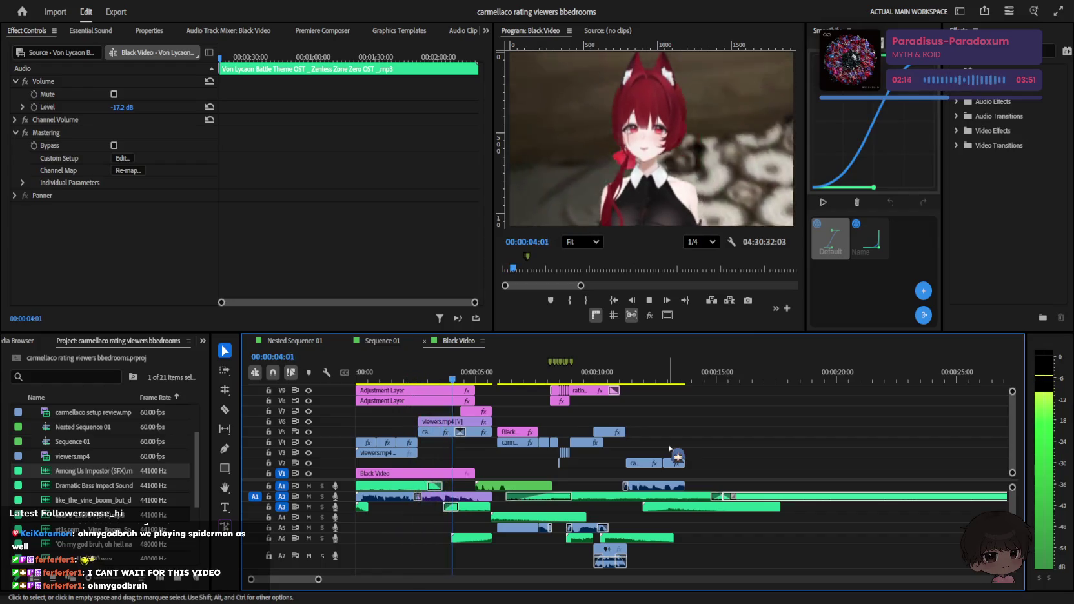
{"action": "key", "text": "equal"}
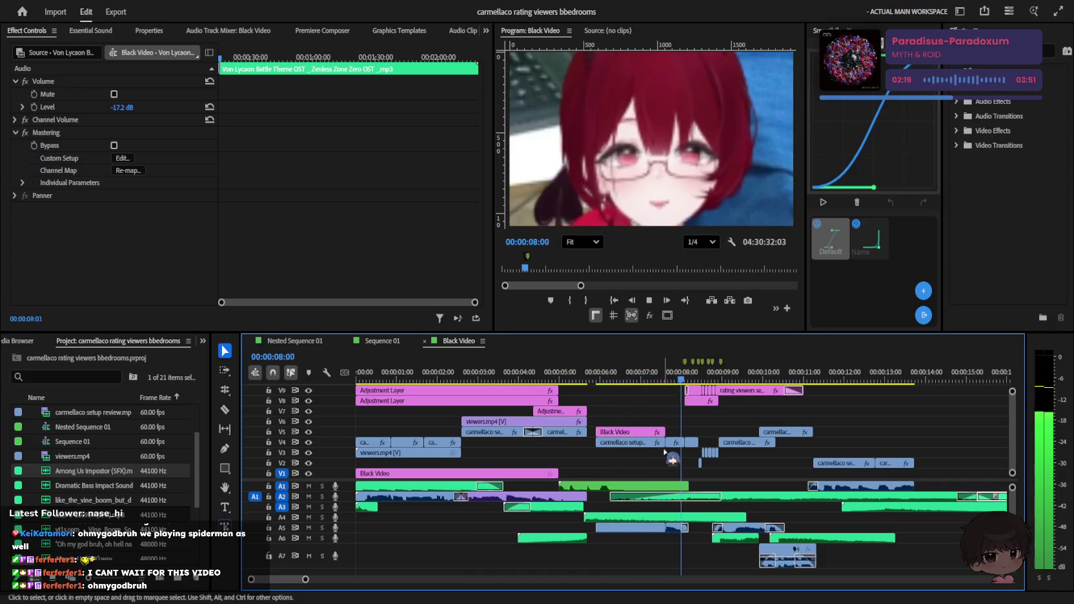
{"action": "key", "text": "equal"}
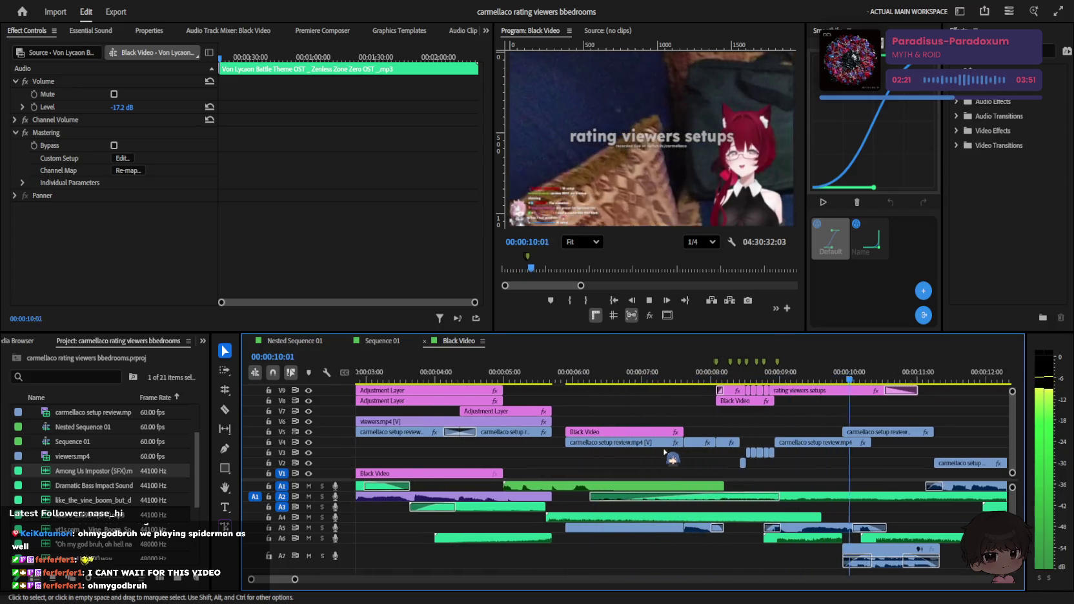
{"action": "key", "text": "minus"}
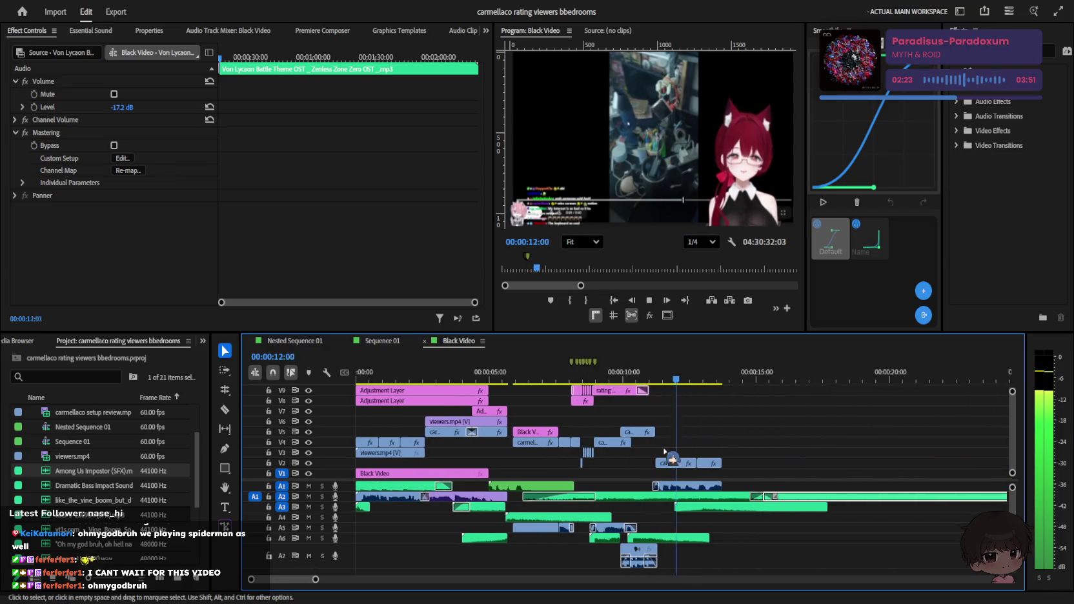
{"action": "key", "text": "equal"}
{"action": "key", "text": "space"}
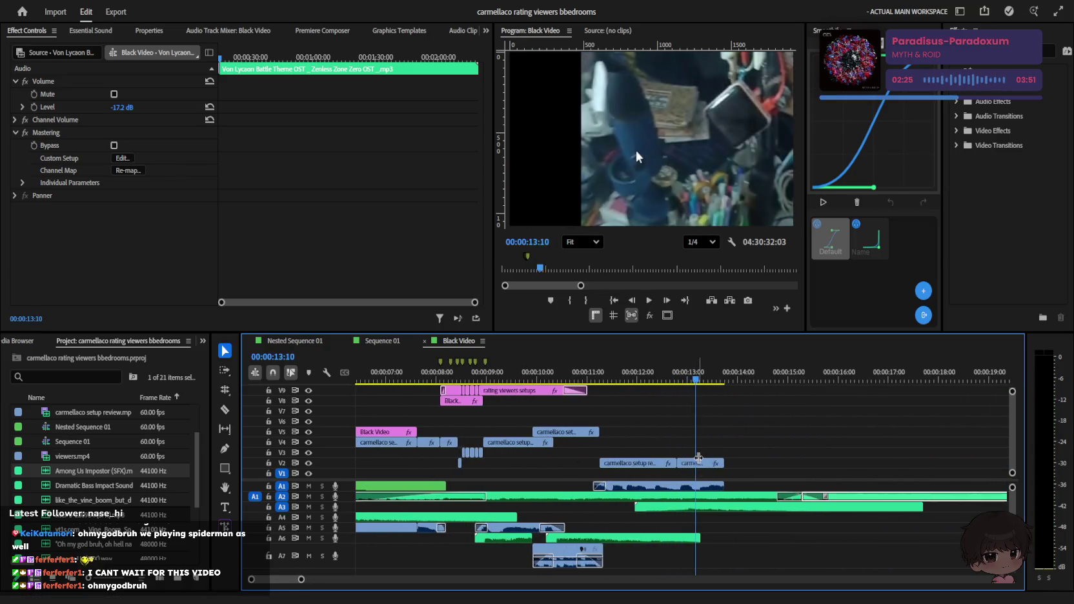
{"action": "key", "text": "space"}
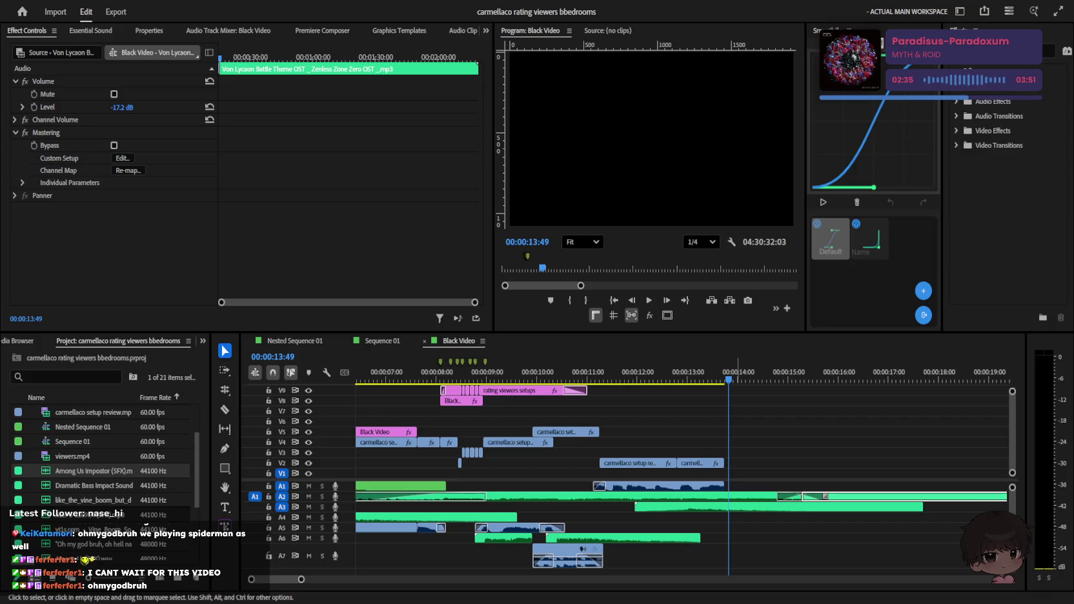
Step: Play back from 11:00 with the timeline zoomed in, stopping at 13:46
{"action": "left_click", "coordinate": [697, 398]}
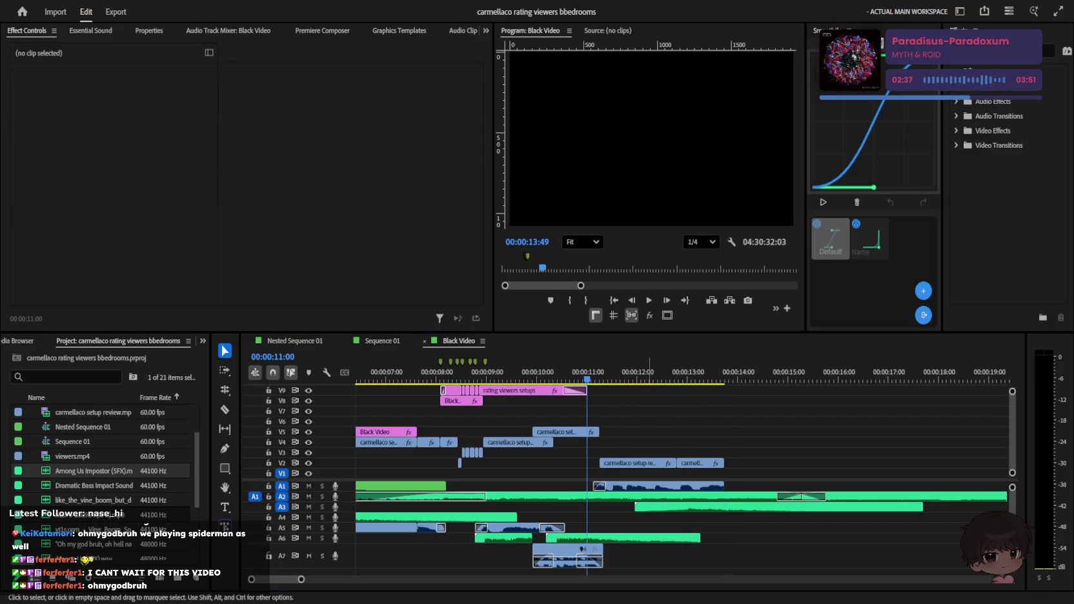
{"action": "left_click", "coordinate": [658, 418]}
{"action": "key", "text": "space"}
{"action": "key", "text": "="}
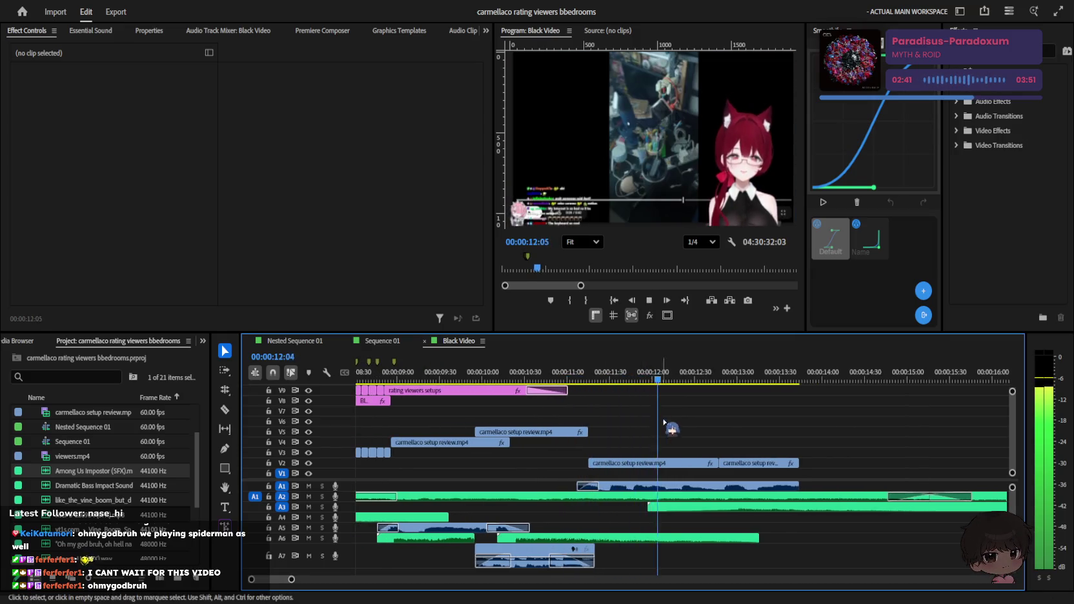
{"action": "key", "text": "="}
{"action": "key", "text": "space"}
Step: Extend the end of the last setup clip and replay it, stopping at 17:12
{"action": "mouse_move", "coordinate": [748, 464]}
{"action": "left_mouse_down"}
{"action": "mouse_move", "coordinate": [810, 485]}
{"action": "mouse_move", "coordinate": [902, 484]}
{"action": "left_mouse_up"}
{"action": "key", "text": "space"}
{"action": "key", "text": "space"}
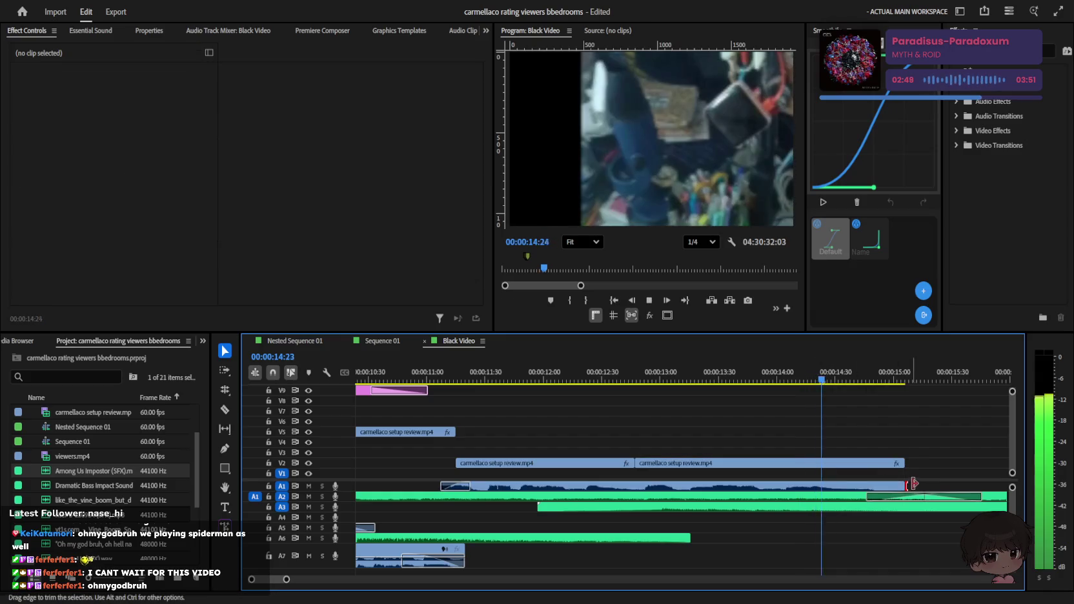
{"action": "key", "text": "space"}
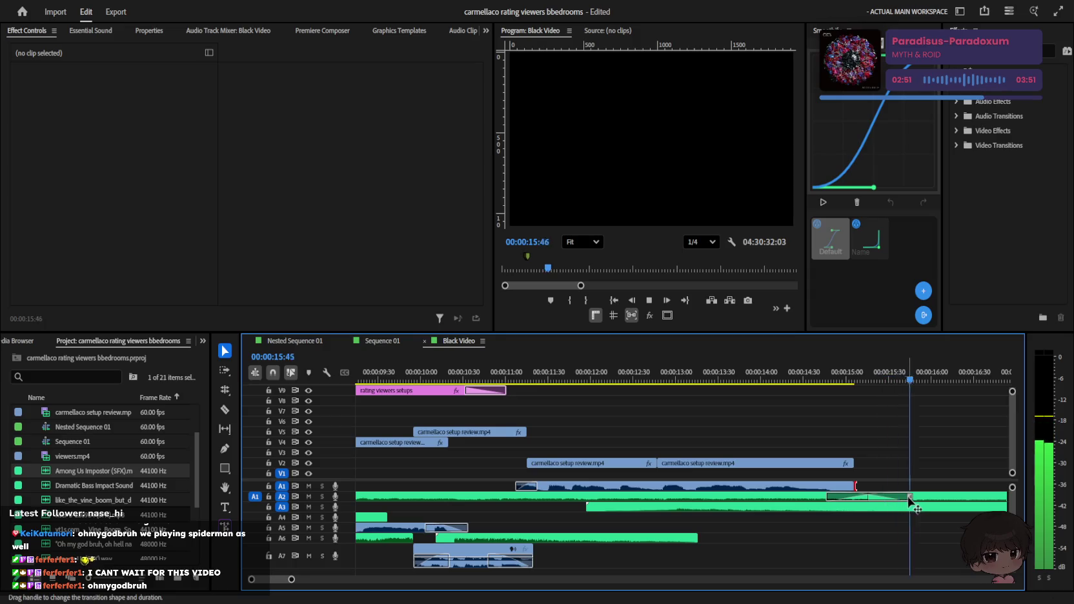
{"action": "key", "text": "minus"}
{"action": "key", "text": "space"}
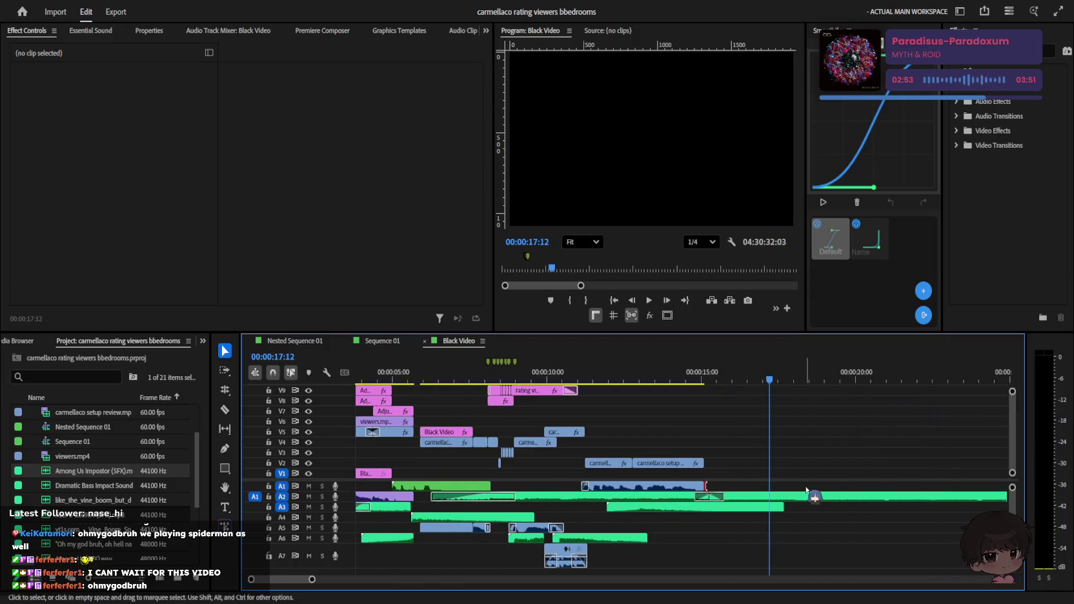
{"action": "key", "text": "backslash"}
Step: Delete the music after the 17-second mark and play back its ending
{"action": "left_click", "coordinate": [565, 502]}
{"action": "key", "text": "Delete"}
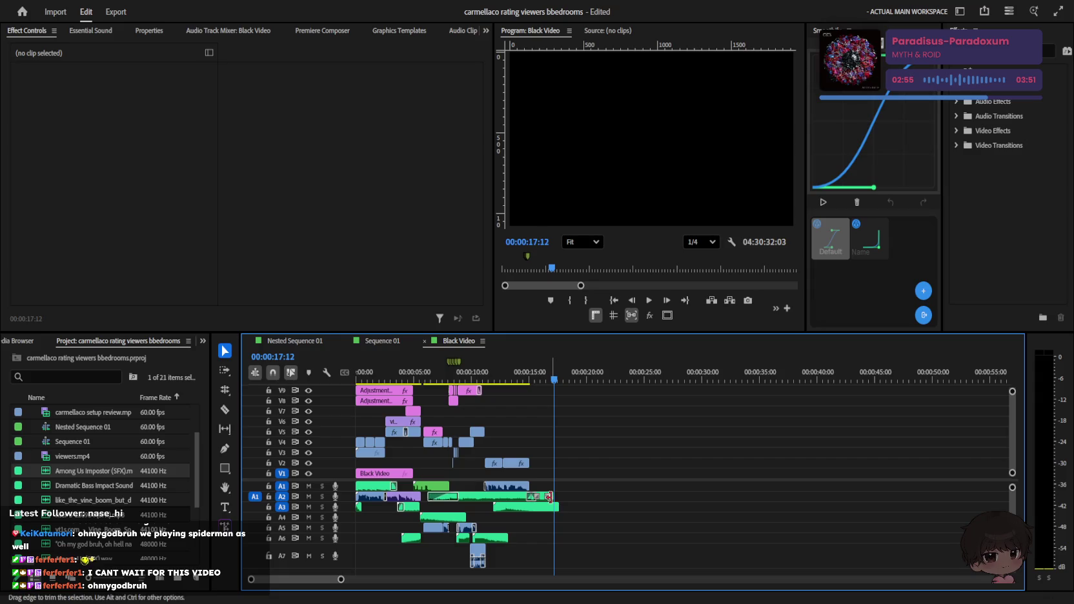
{"action": "key", "text": "equal"}
{"action": "key", "text": "equal"}
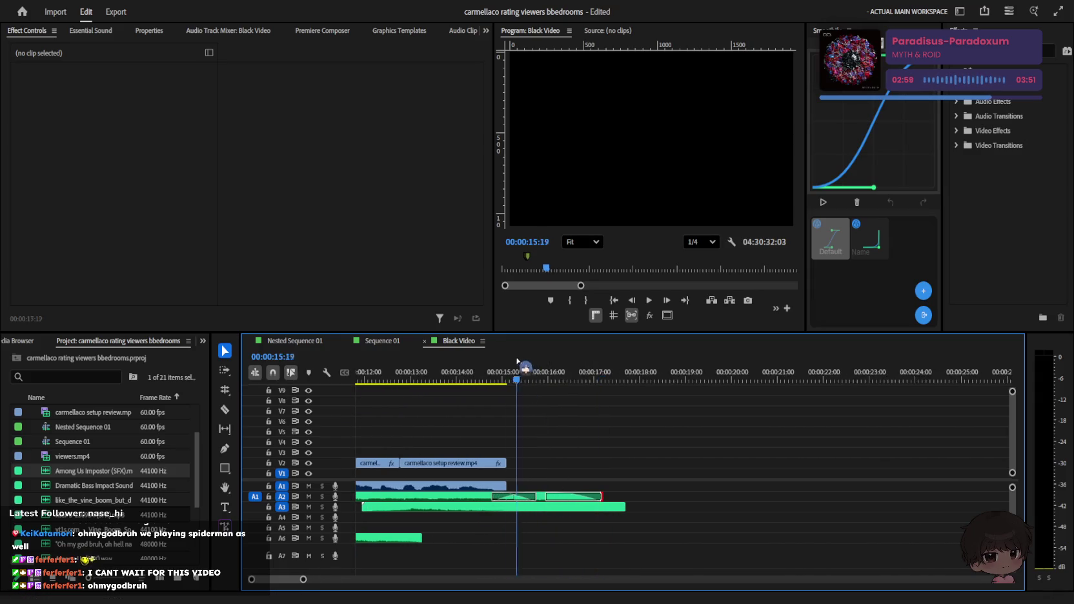
{"action": "key", "text": "Up"}
{"action": "key", "text": "space"}
Step: Check the crossfade at the end of the music and save the project
{"action": "left_click", "coordinate": [519, 498]}
{"action": "key", "text": "minus"}
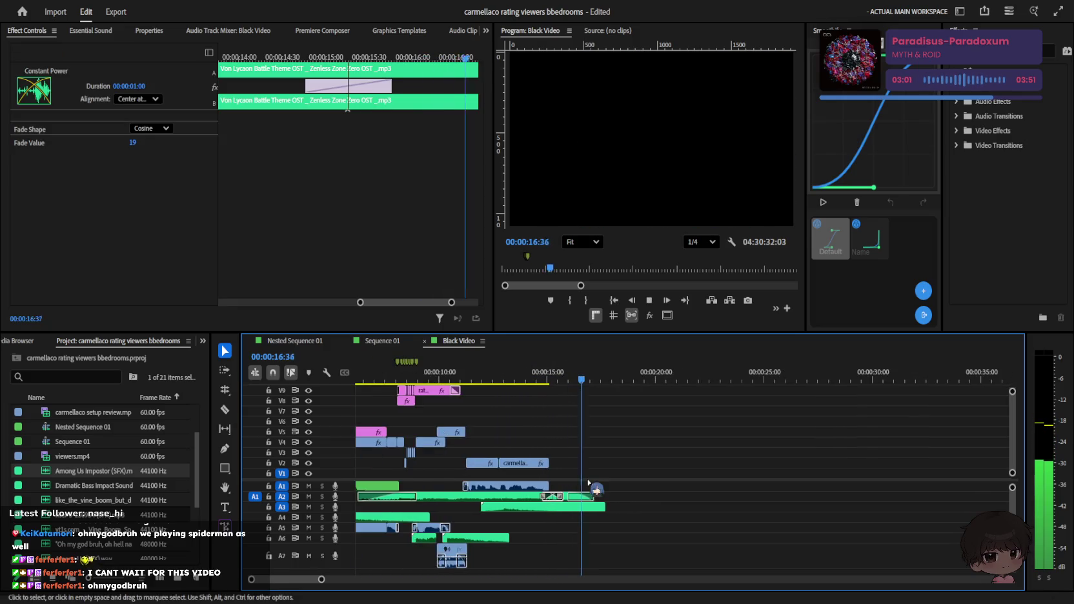
{"action": "left_click", "coordinate": [639, 510]}
{"action": "key", "text": "minus"}
{"action": "key", "text": "Home"}
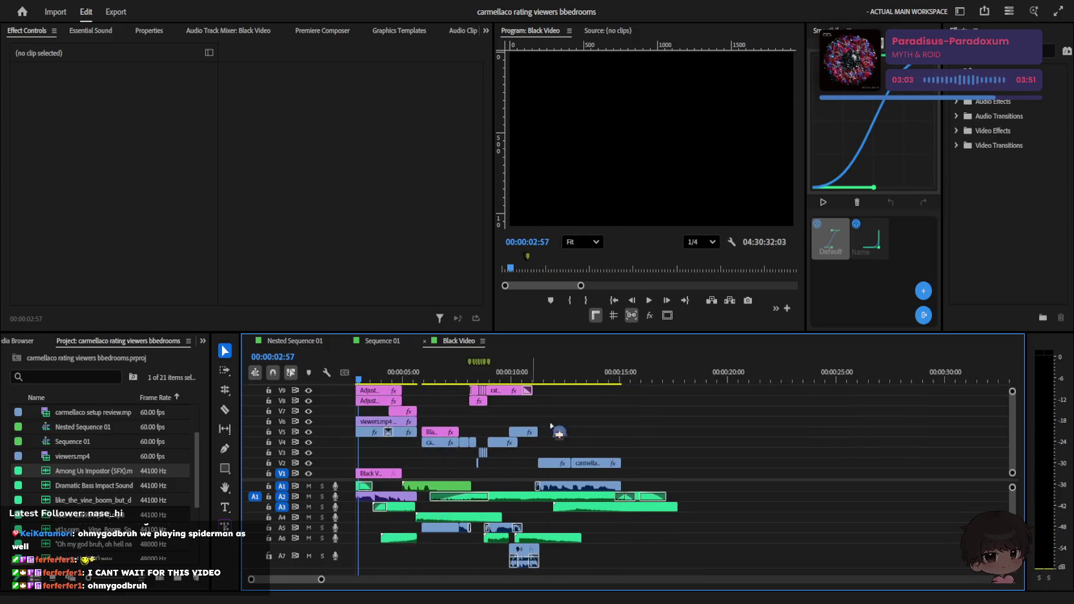
{"action": "key", "text": "equal"}
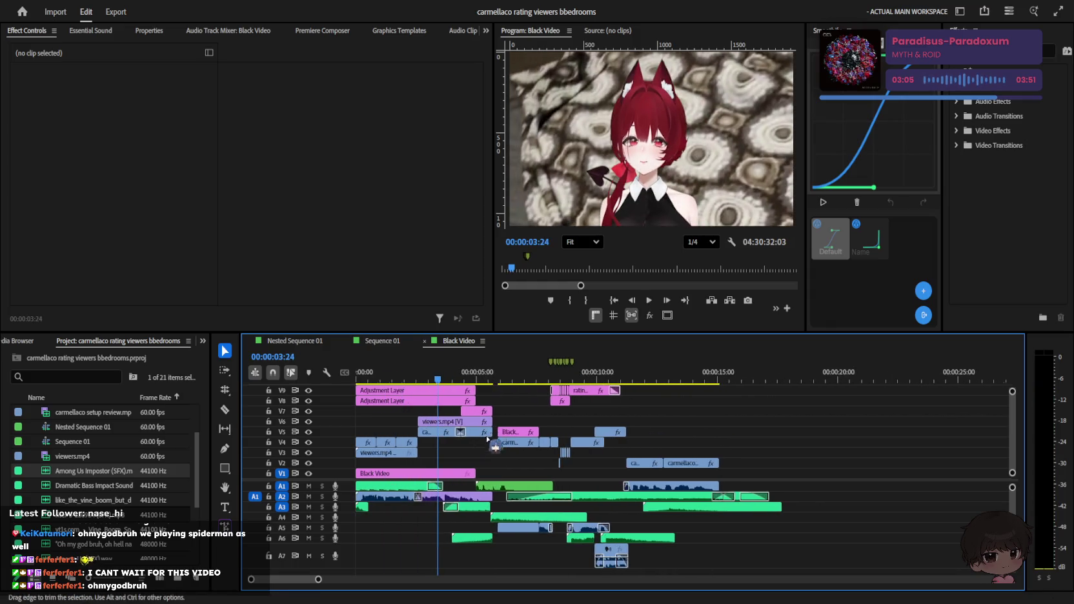
{"action": "key", "text": "Home"}
{"action": "key", "text": "space"}
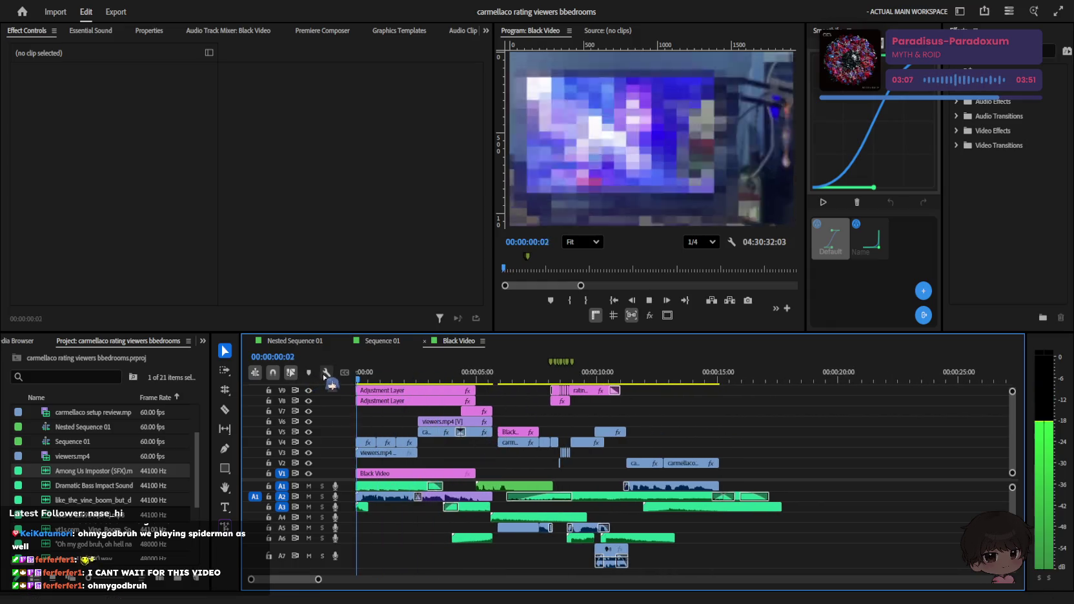
{"action": "key", "text": "equal"}
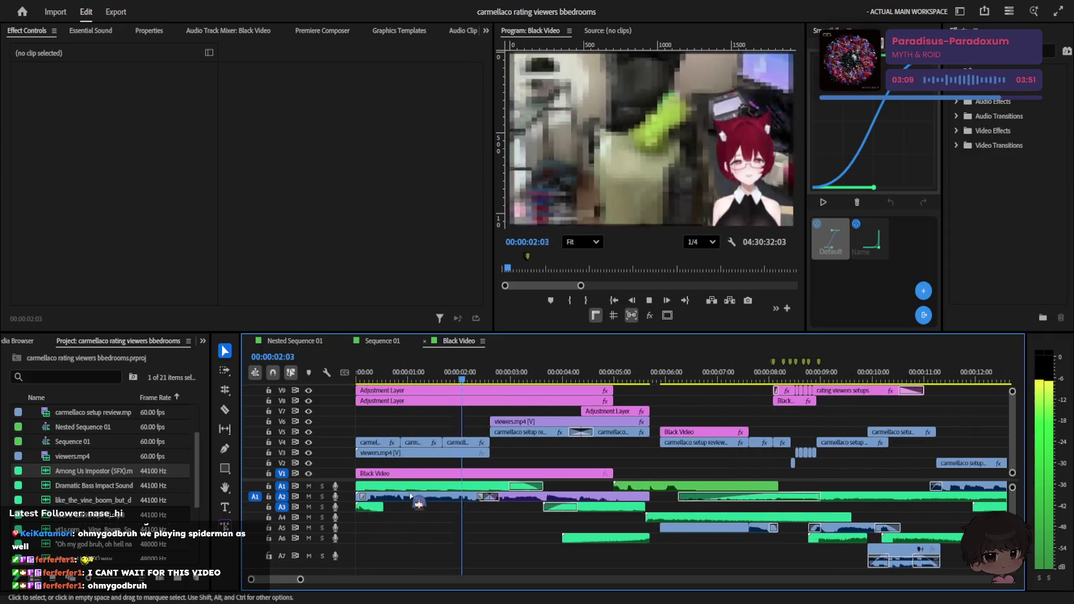
{"action": "key", "text": "equal"}
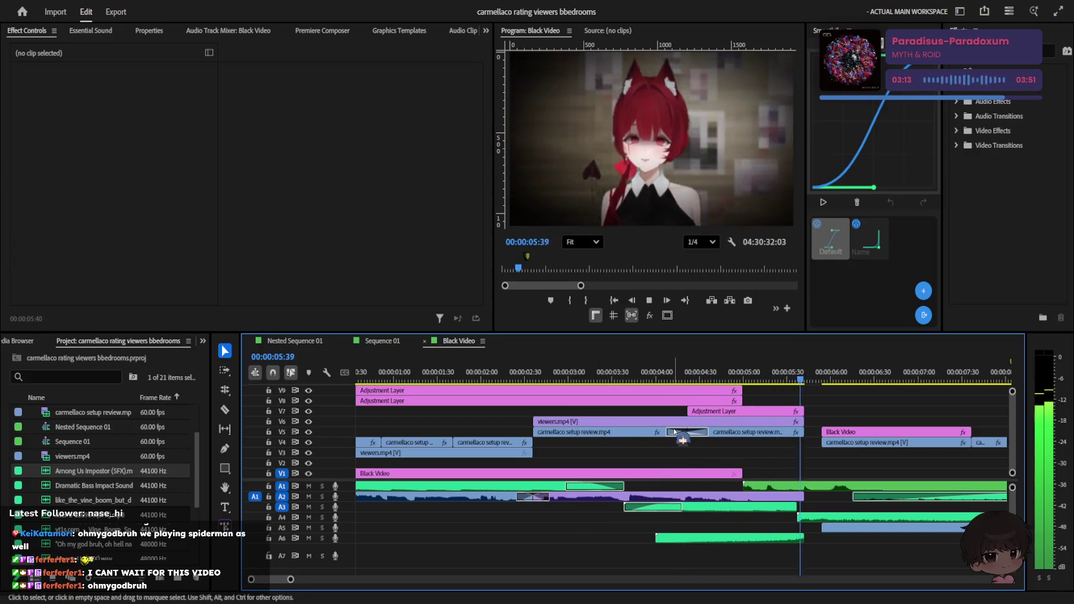
{"action": "scroll", "coordinate": [677, 439], "scroll_direction": "down", "scroll_amount": 3}
{"action": "scroll", "coordinate": [672, 440], "scroll_direction": "down", "scroll_amount": 2}
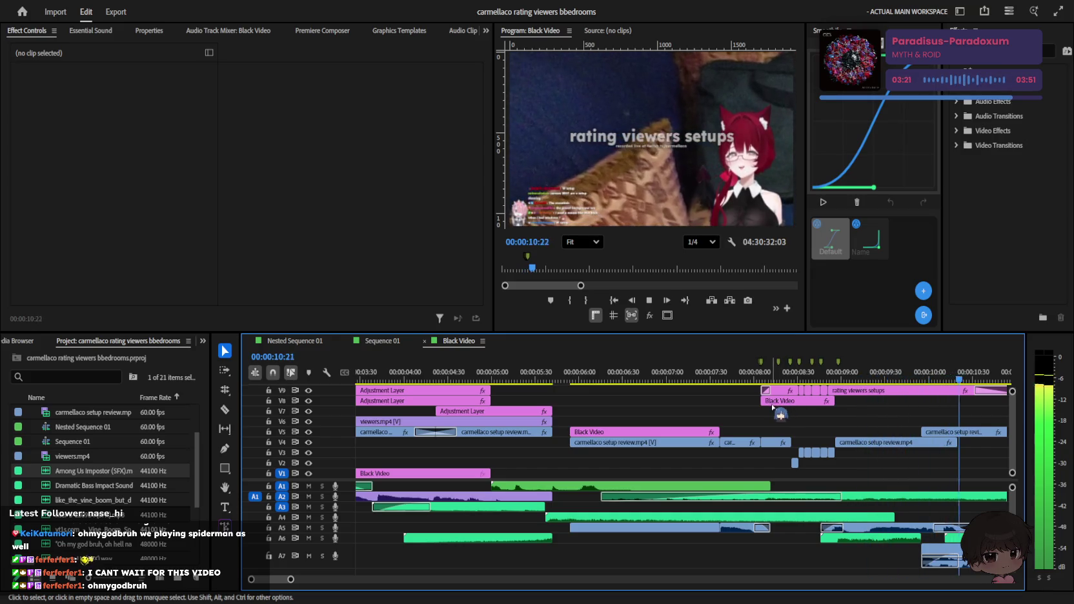
{"action": "scroll", "coordinate": [765, 413], "scroll_direction": "down", "scroll_amount": 3}
{"action": "key", "text": "space"}
{"action": "key", "text": "space"}
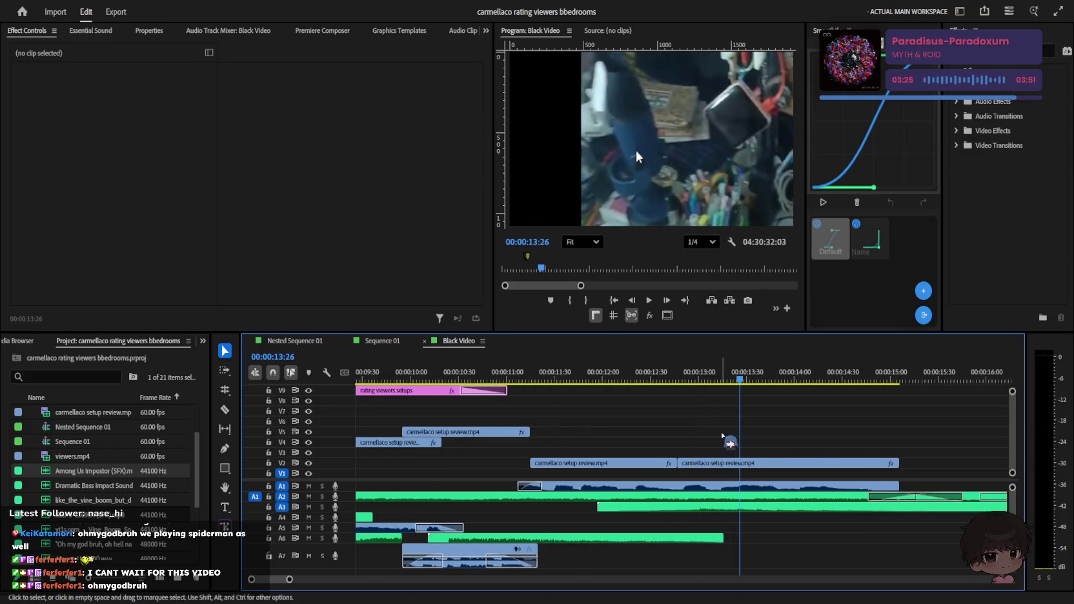
{"action": "mouse_move", "coordinate": [742, 381]}
{"action": "left_mouse_down"}
{"action": "mouse_move", "coordinate": [613, 384]}
{"action": "mouse_move", "coordinate": [642, 380]}
{"action": "left_mouse_up"}
{"action": "left_click", "coordinate": [645, 463]}
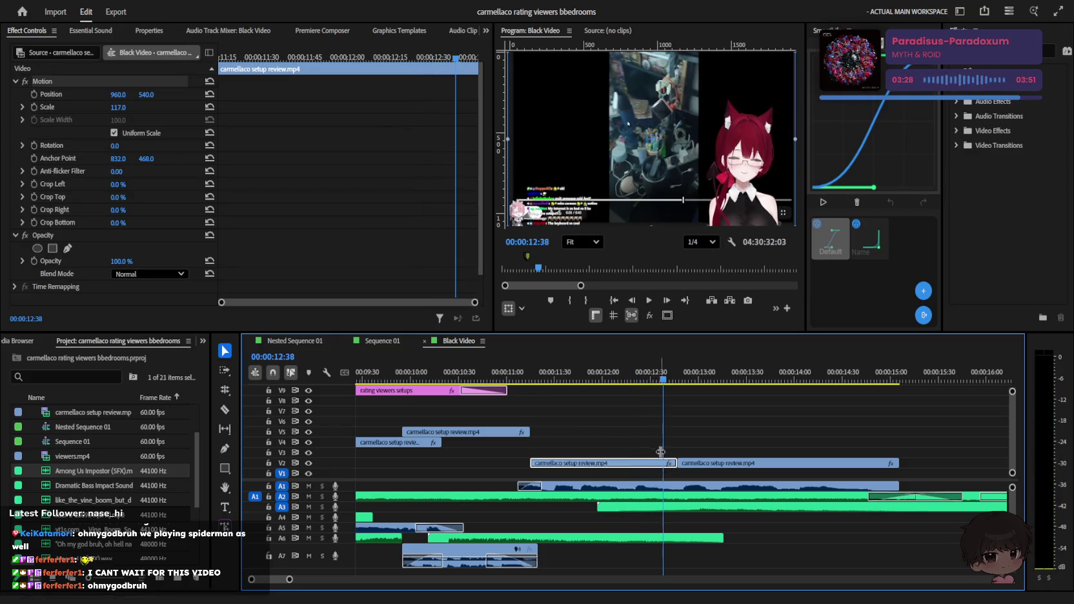
{"action": "key", "text": "space"}
{"action": "key", "text": "space"}
{"action": "key", "text": "space"}
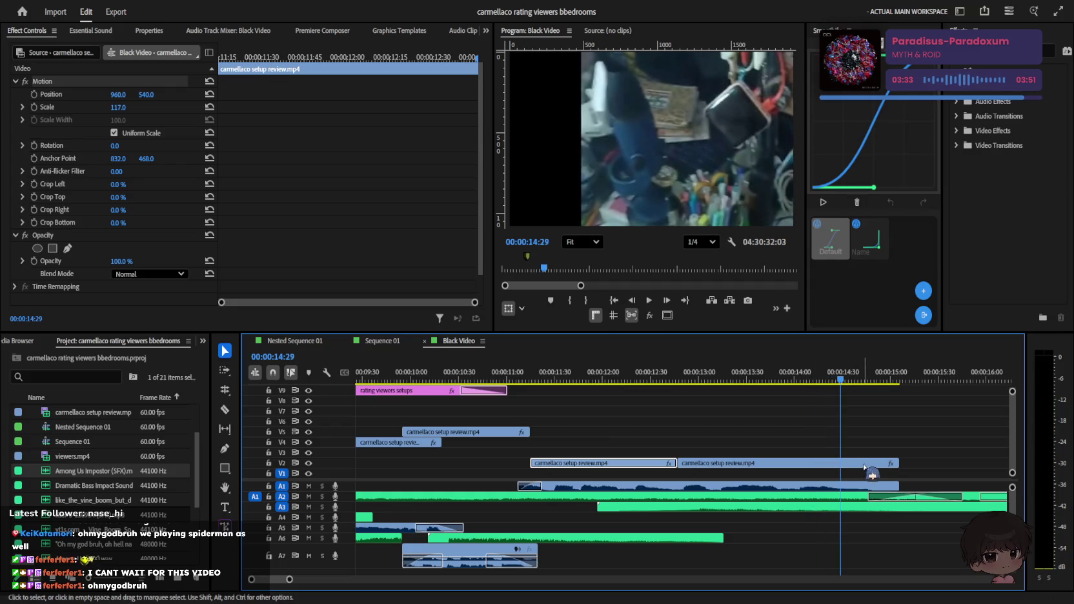
{"action": "key", "text": "c"}
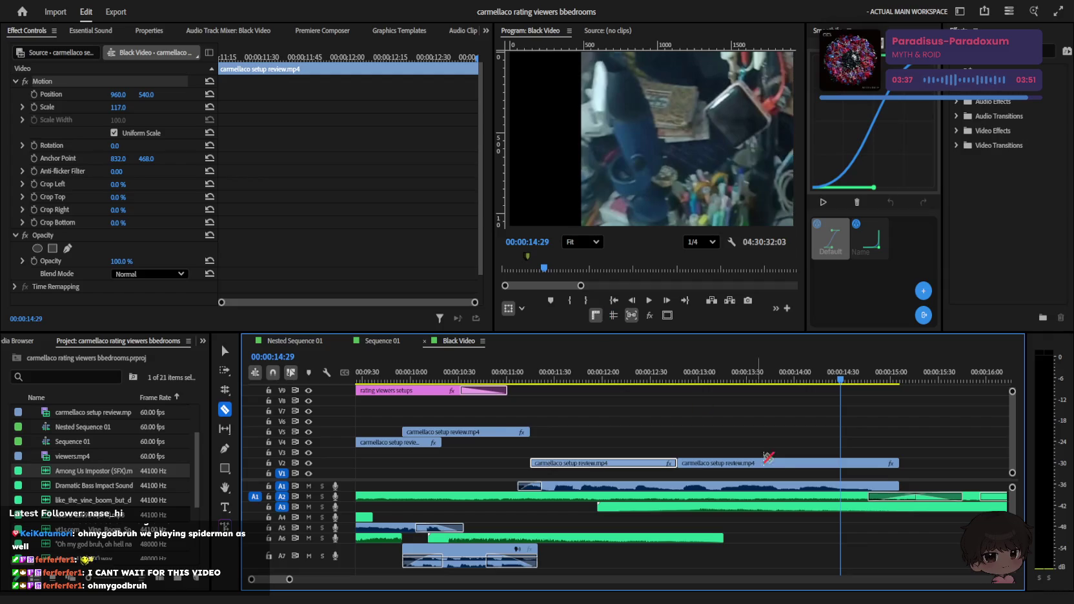
{"action": "scroll", "coordinate": [743, 457], "scroll_direction": "down", "scroll_amount": 3}
{"action": "scroll", "coordinate": [744, 457], "scroll_direction": "down", "scroll_amount": 3}
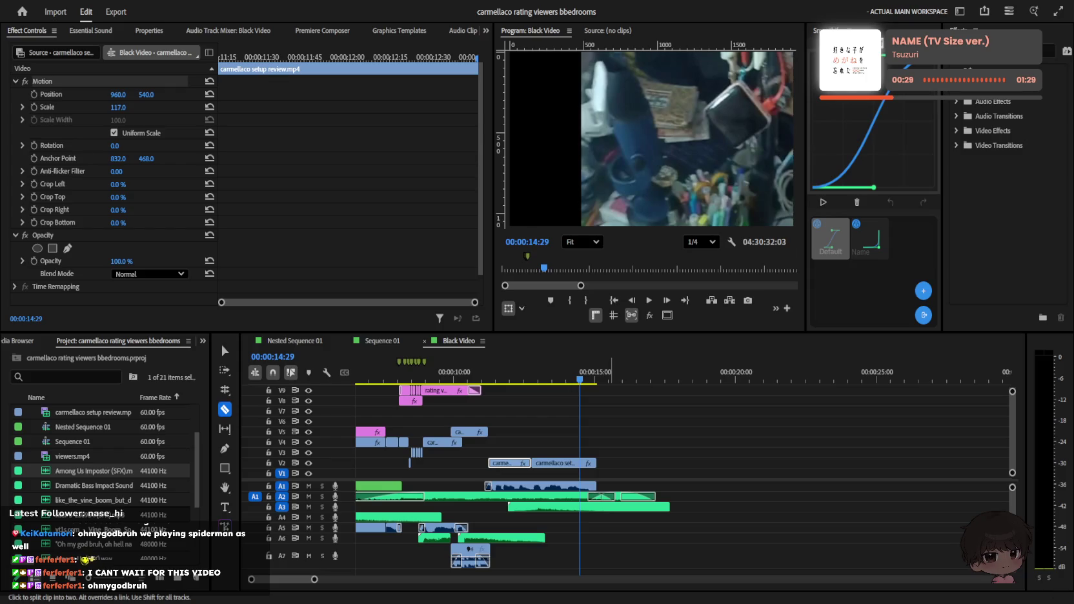
{"action": "left_click", "coordinate": [646, 420]}
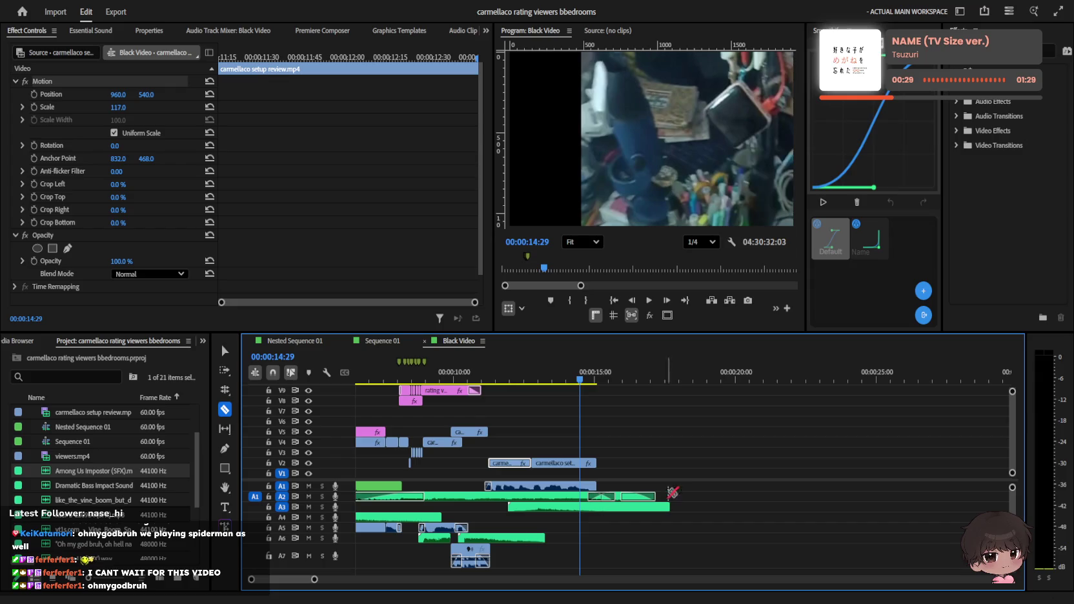
{"action": "key", "text": "v"}
{"action": "key", "text": "Up"}
{"action": "left_click", "coordinate": [646, 420]}
{"action": "key", "text": "minus"}
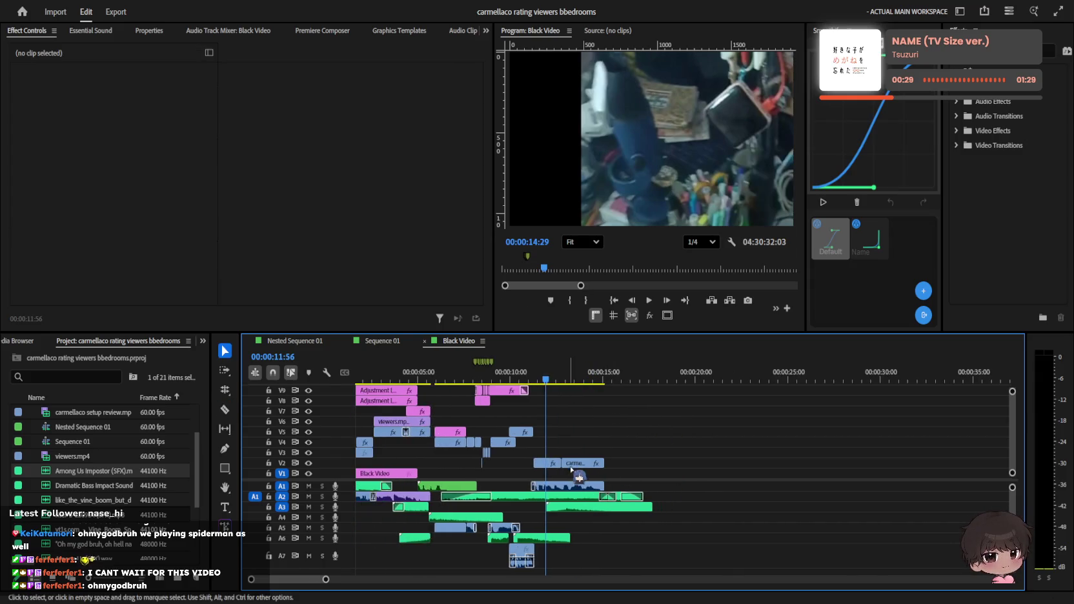
{"action": "key", "text": "Home"}
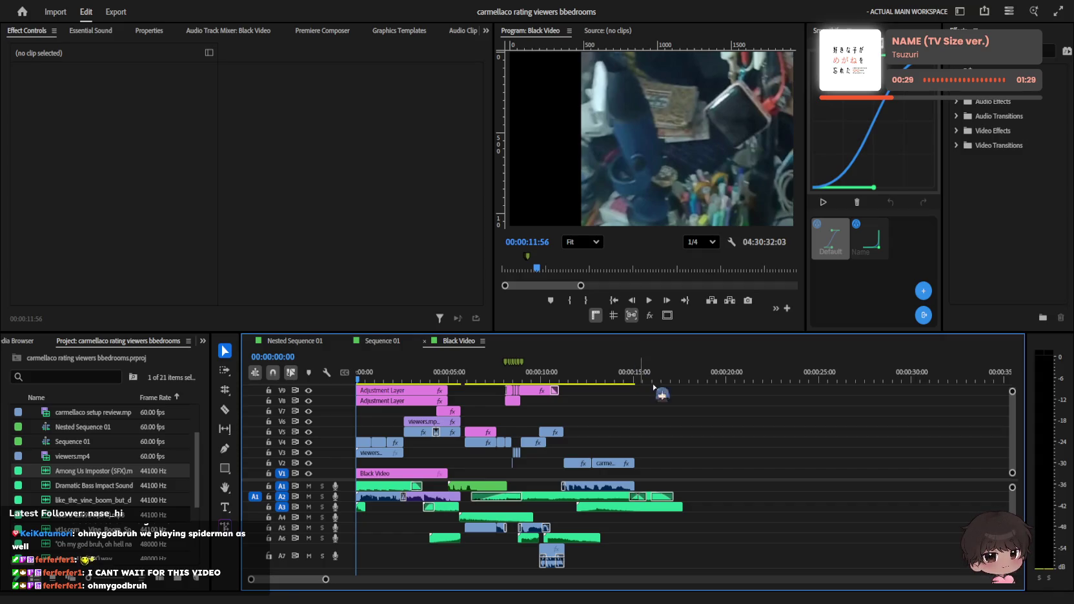
Step: Move the playhead to 00:00:00:00 at the start of the Black Video sequence
{"action": "key", "text": "Home"}
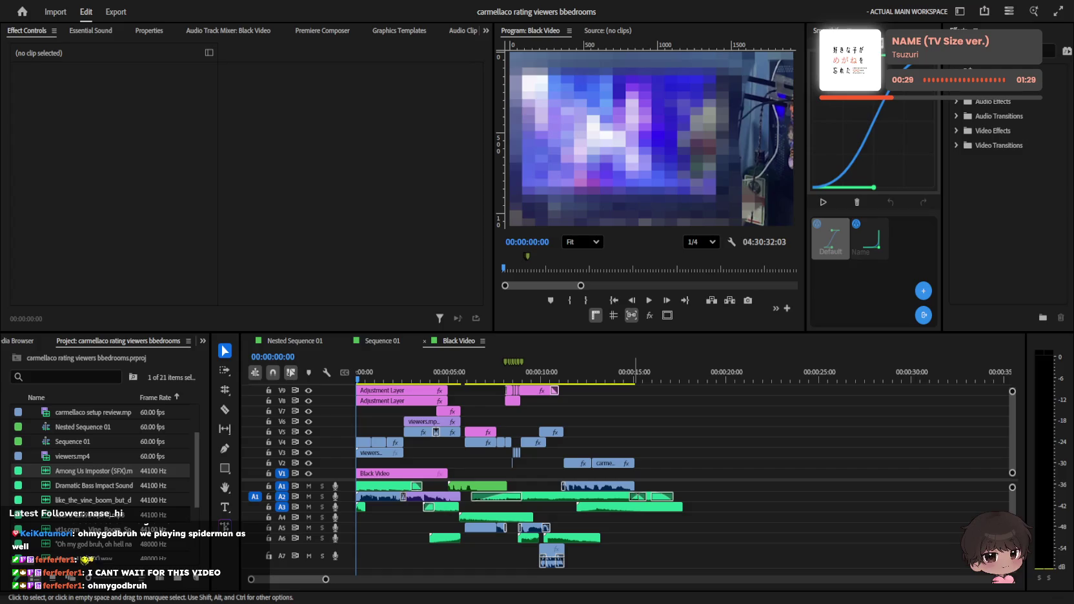
{"action": "key", "text": "shift+3"}
Step: Place the playhead at 11:08 with the timeline zoomed in around it
{"action": "left_click", "coordinate": [530, 372]}
{"action": "left_click", "coordinate": [578, 372]}
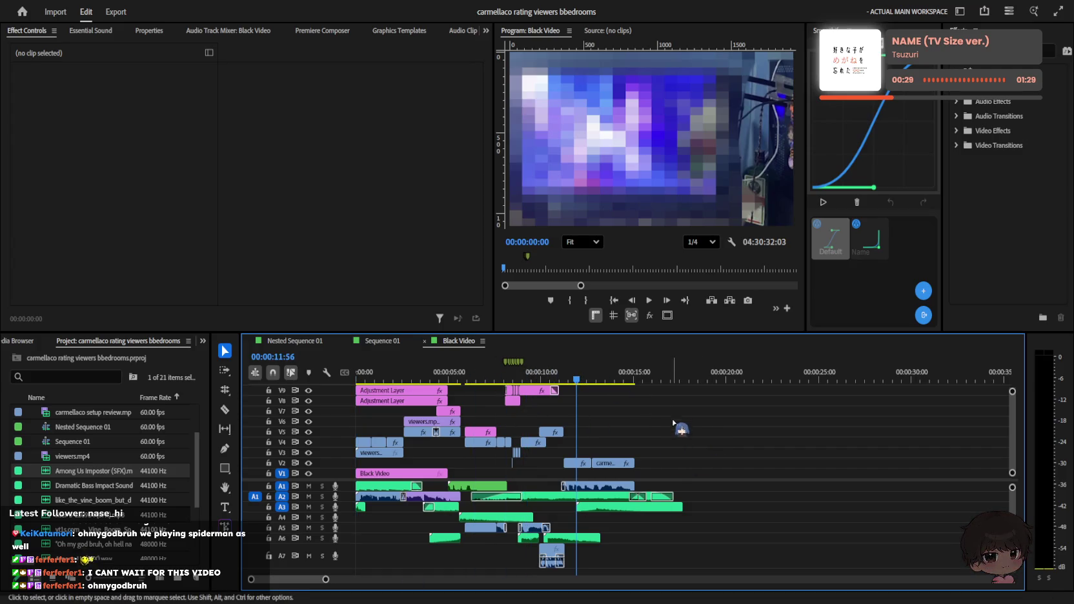
{"action": "key", "text": "equal"}
{"action": "key", "text": "equal"}
{"action": "scroll", "coordinate": [669, 458], "scroll_direction": "up", "scroll_amount": 3}
{"action": "left_click", "coordinate": [532, 373]}
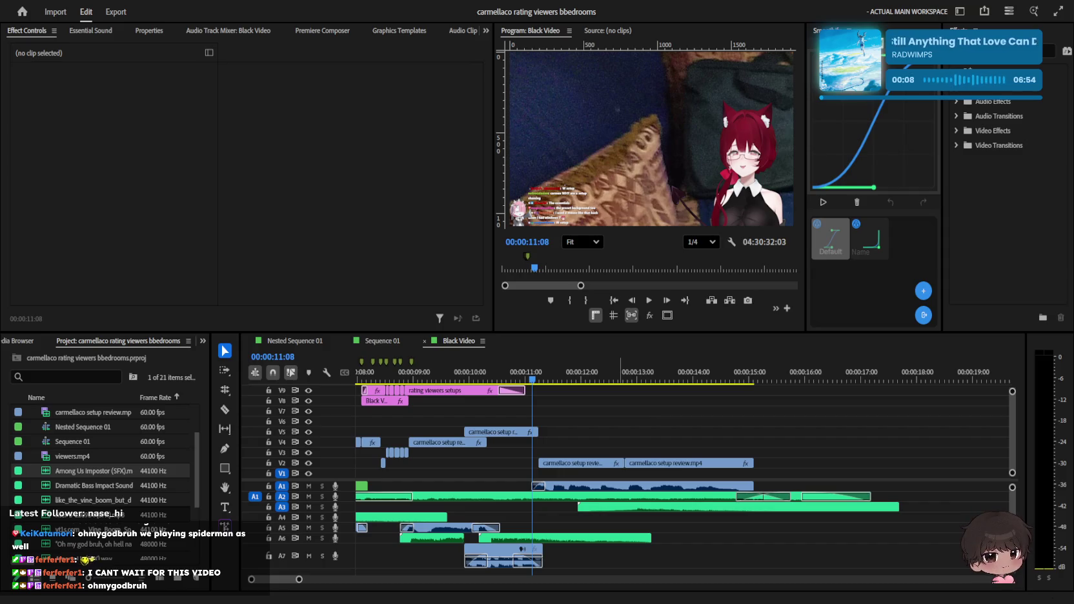
Step: Play the intro from 11:08, zooming the timeline out to follow, and stop at 13:53
{"action": "left_click", "coordinate": [687, 545]}
{"action": "key", "text": "space"}
{"action": "key", "text": "minus"}
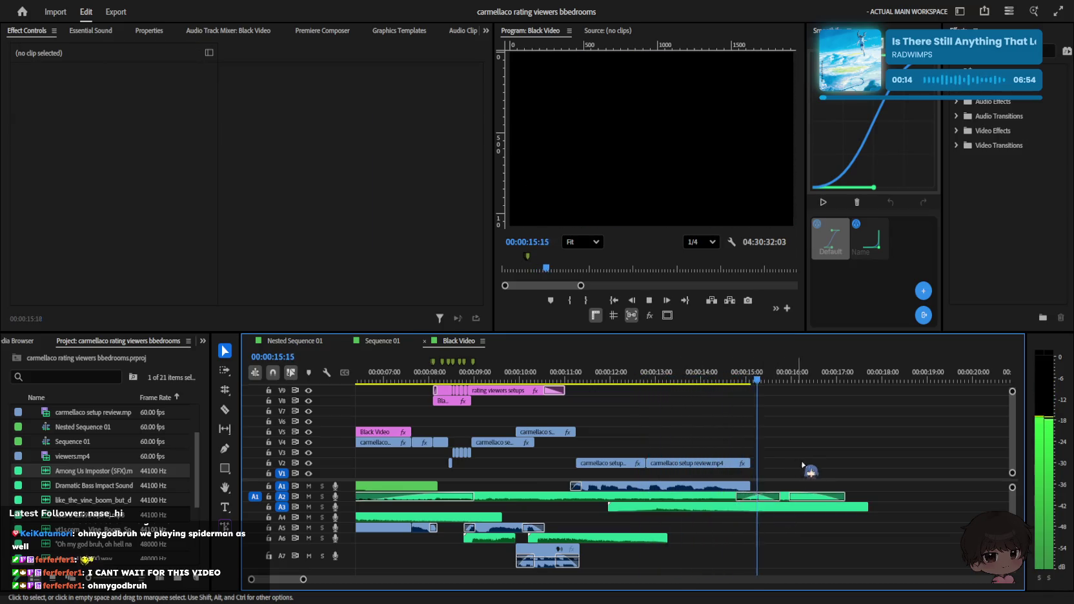
{"action": "key", "text": "minus"}
{"action": "key", "text": "minus"}
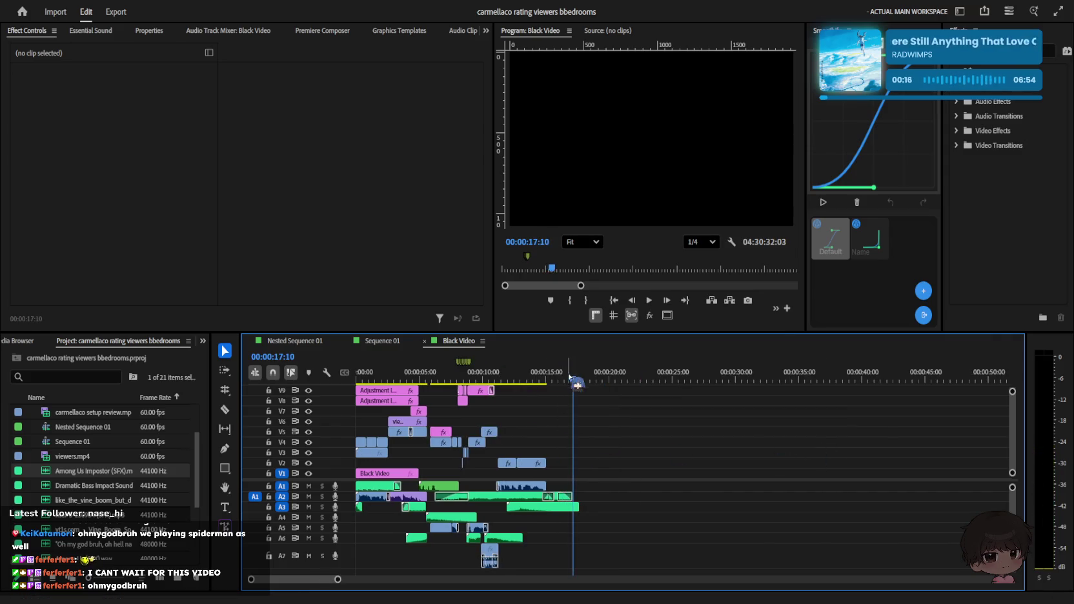
{"action": "left_click", "coordinate": [531, 376]}
{"action": "key", "text": "equal"}
{"action": "key", "text": "equal"}
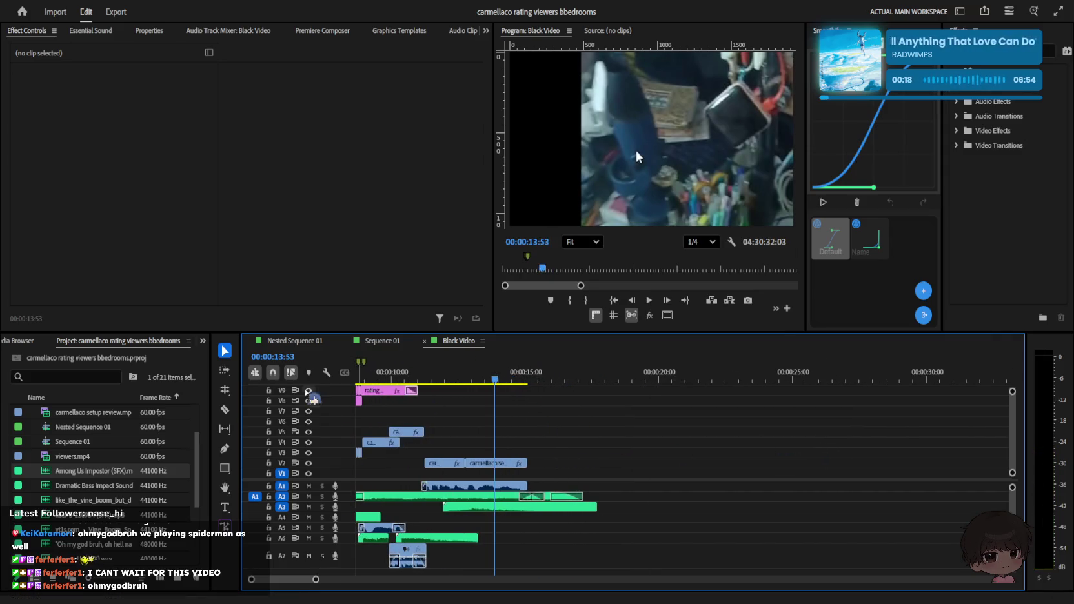